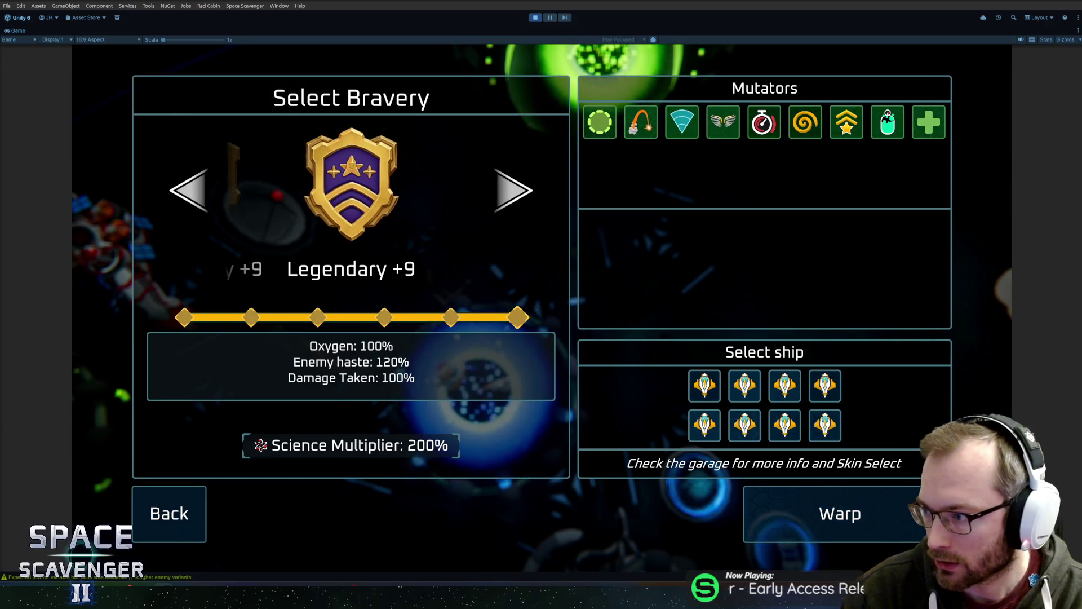
Bring up the Thronefall reference image showing weapon, perk and mutator icon grids in Firefox
key(alt+Tab)
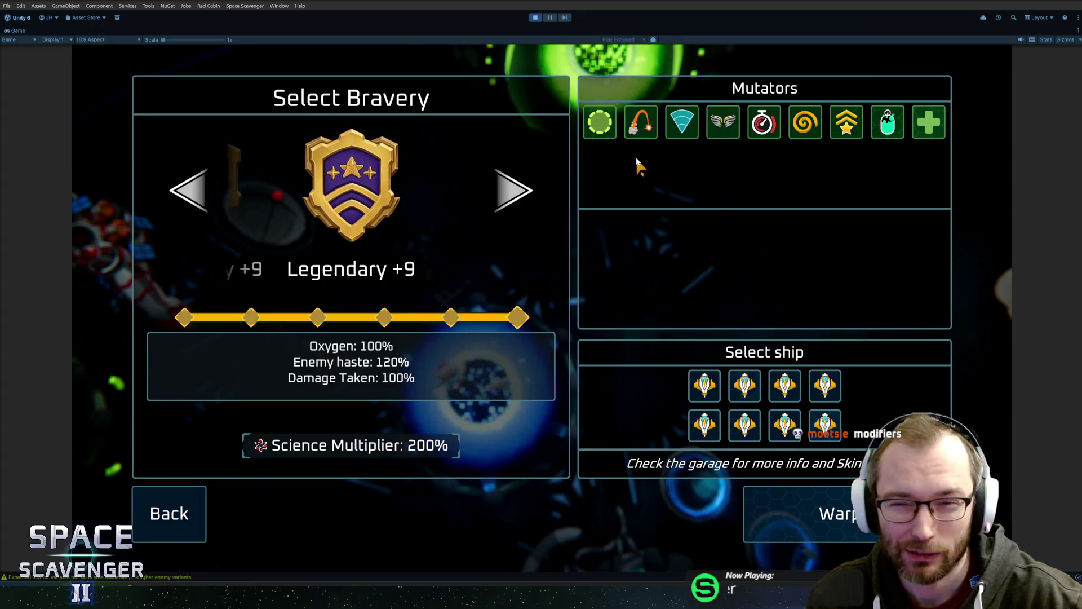
Return to the game's Select Bravery screen and show the first mutator's effect description
click(611, 127)
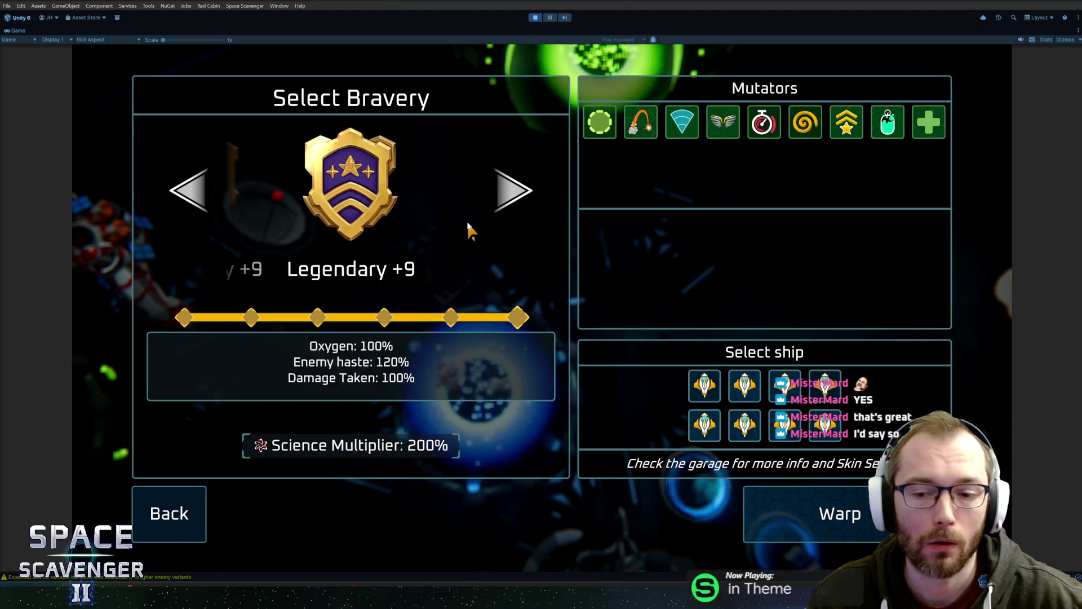
Cycle the bravery level up and down from Legendary +9, settling on Cautious +9
click(513, 190)
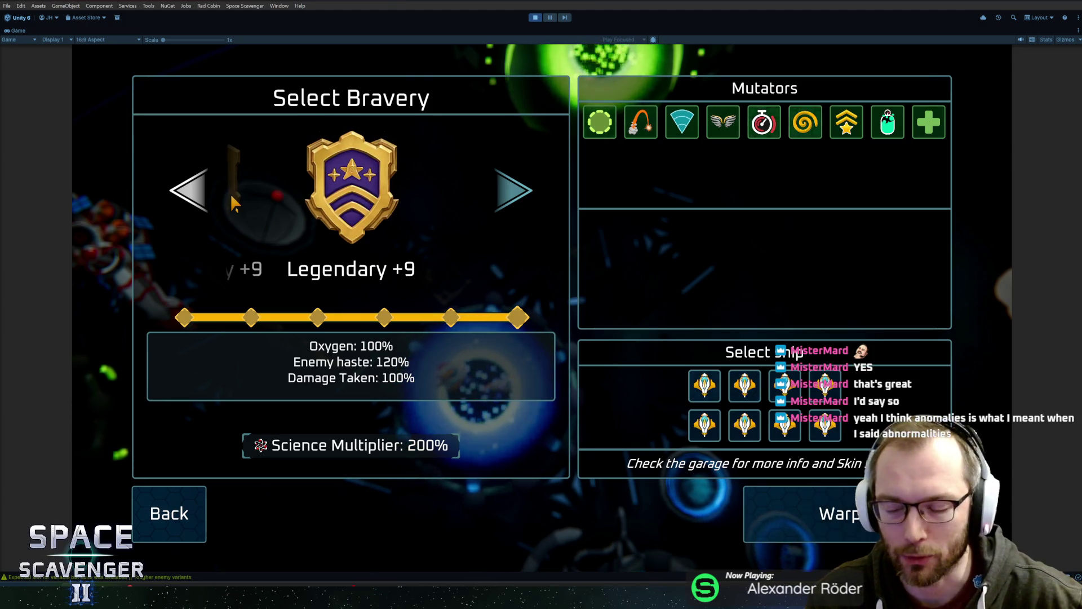
click(201, 190)
click(197, 190)
click(195, 190)
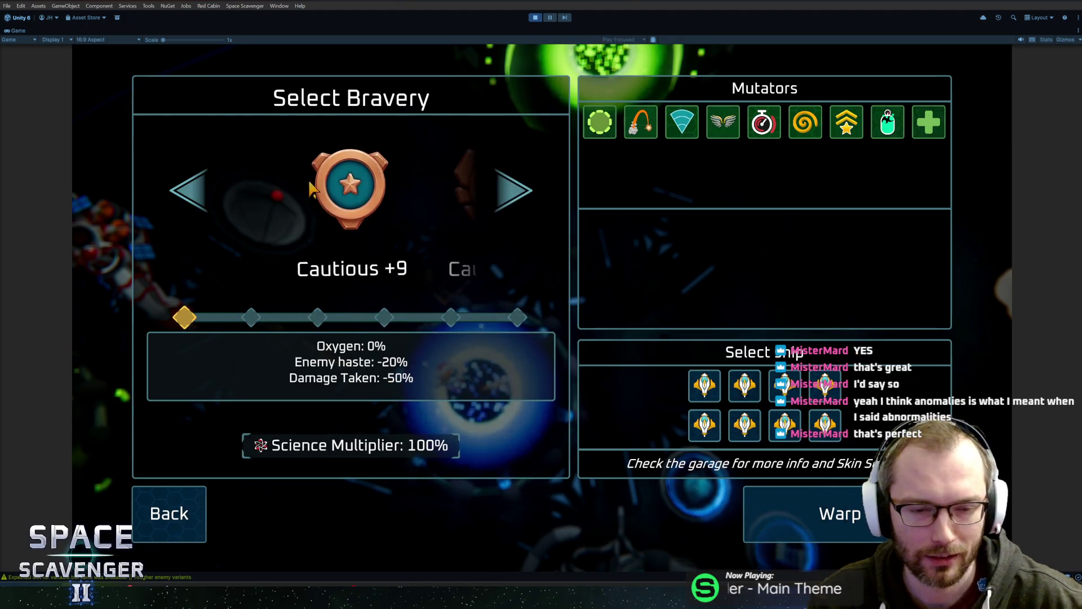
click(491, 187)
click(492, 187)
click(491, 188)
click(487, 188)
click(163, 197)
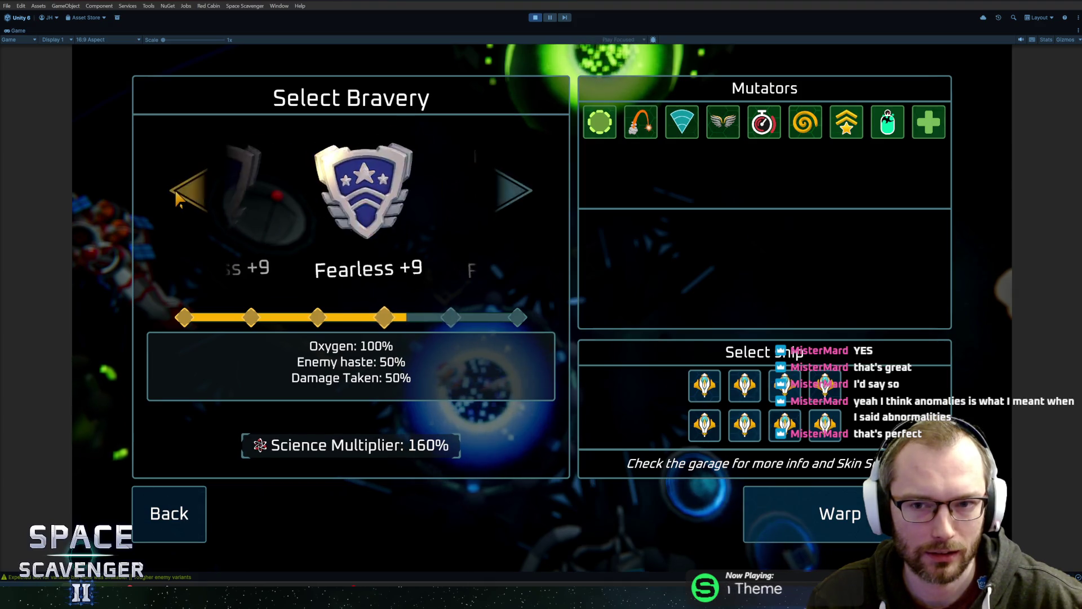
click(174, 198)
click(177, 198)
click(178, 198)
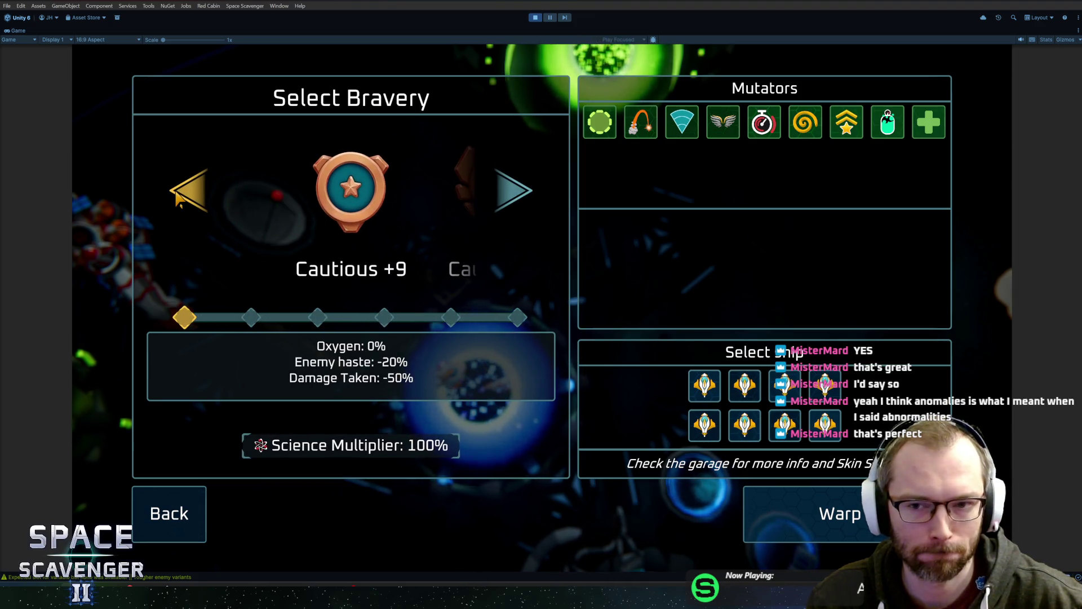
mouse_move(596, 124)
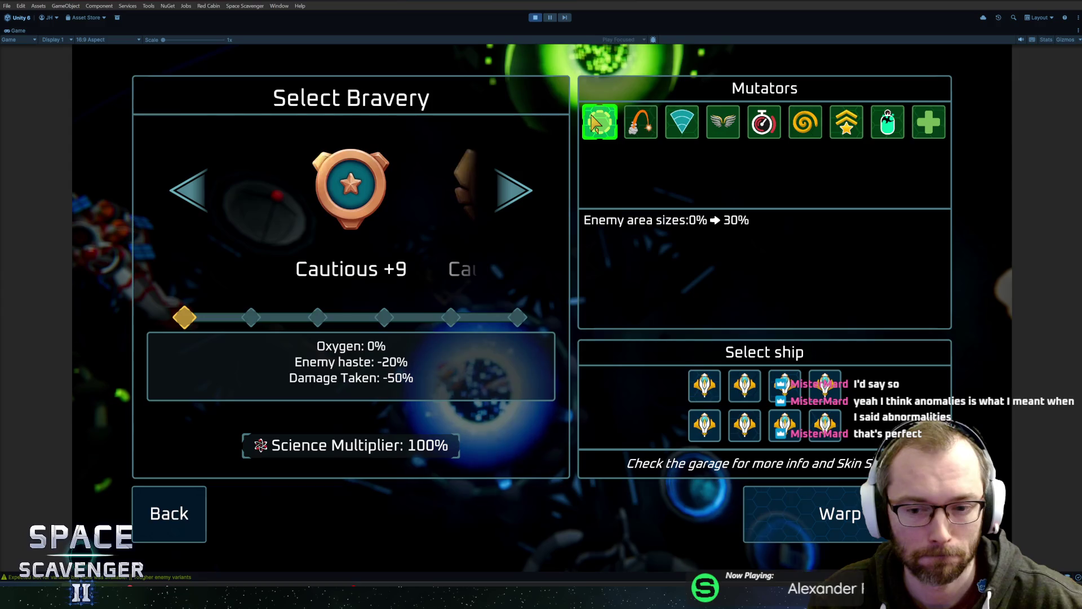
Leave the settings screen and fly into the green portal to open the Daily Challenge leaderboard
click(175, 516)
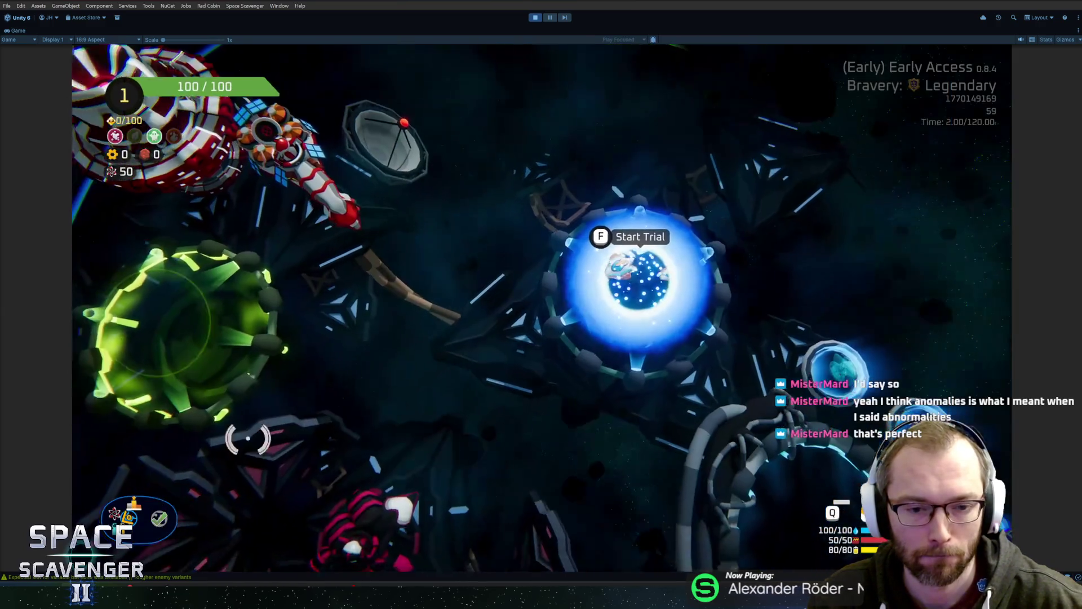
key(w)
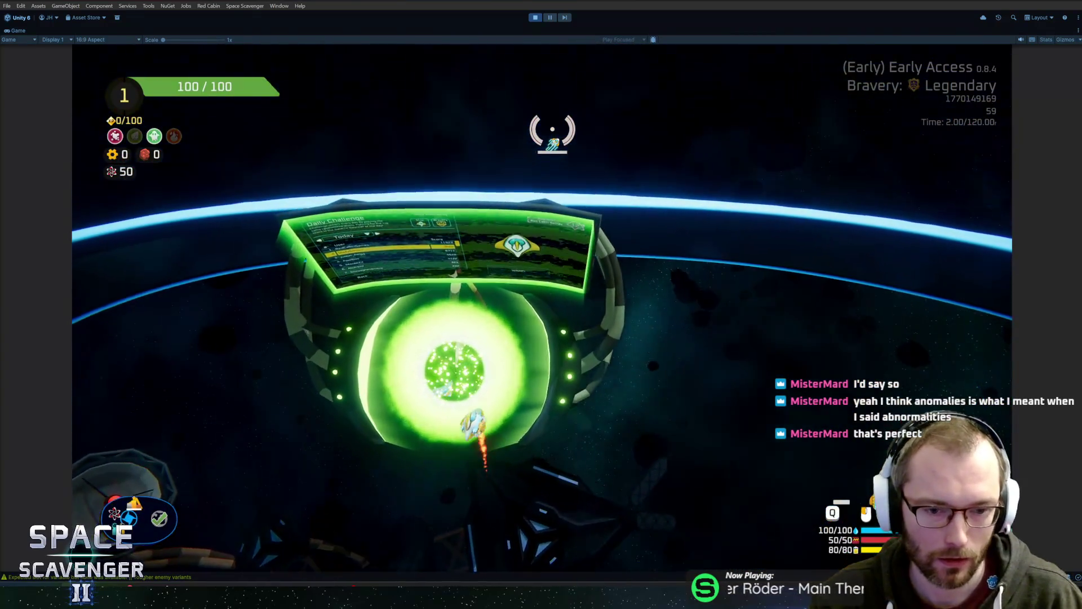
key(f)
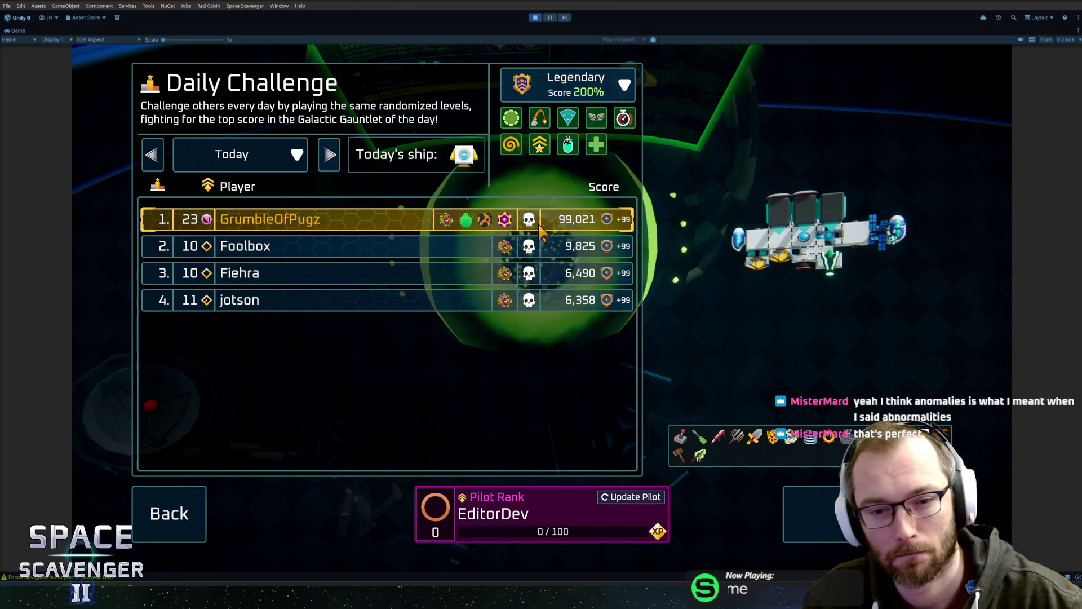
Preview the second- and third-place players' ships, then select the first-place entry
click(541, 248)
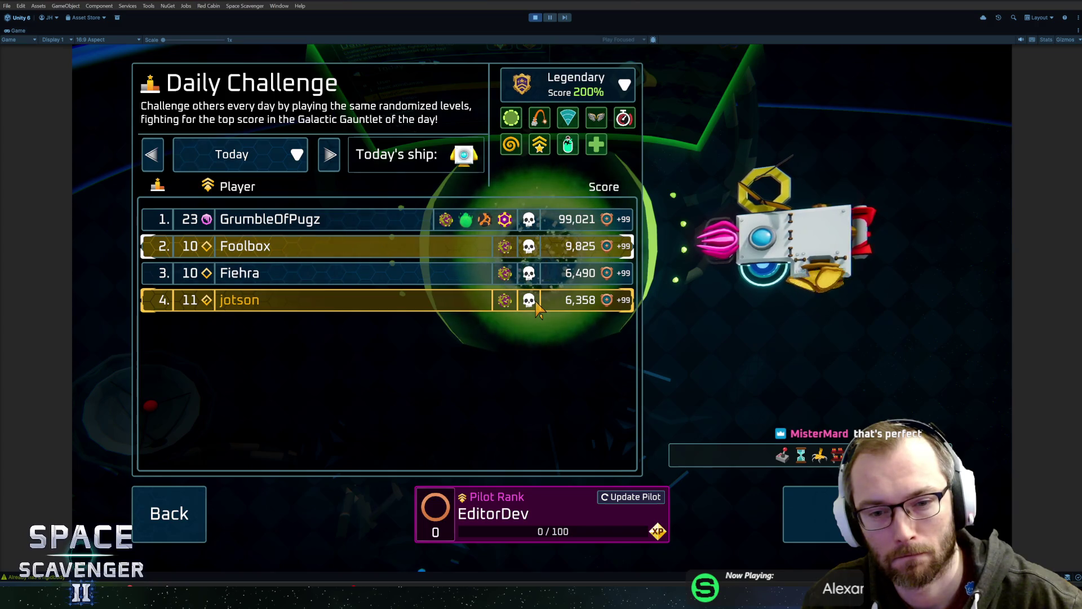
click(533, 279)
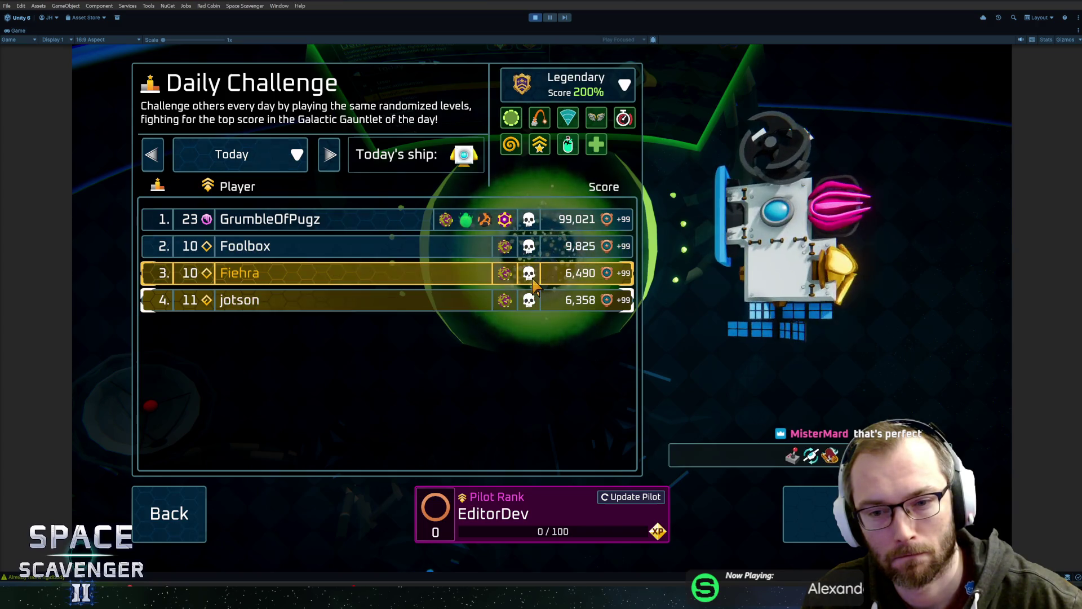
click(526, 255)
click(515, 225)
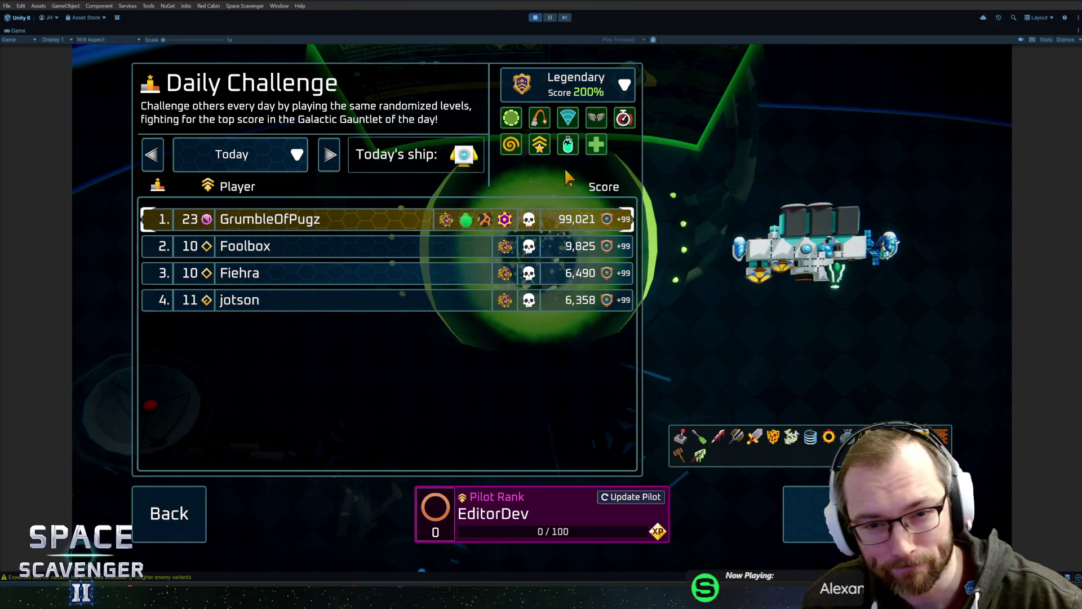
mouse_move(589, 146)
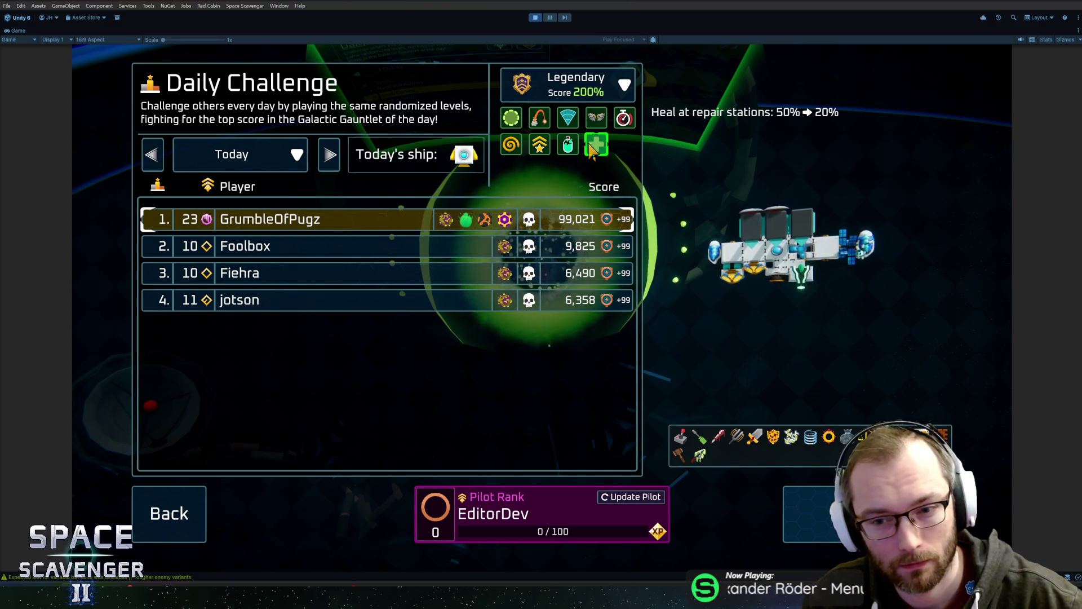
mouse_move(599, 129)
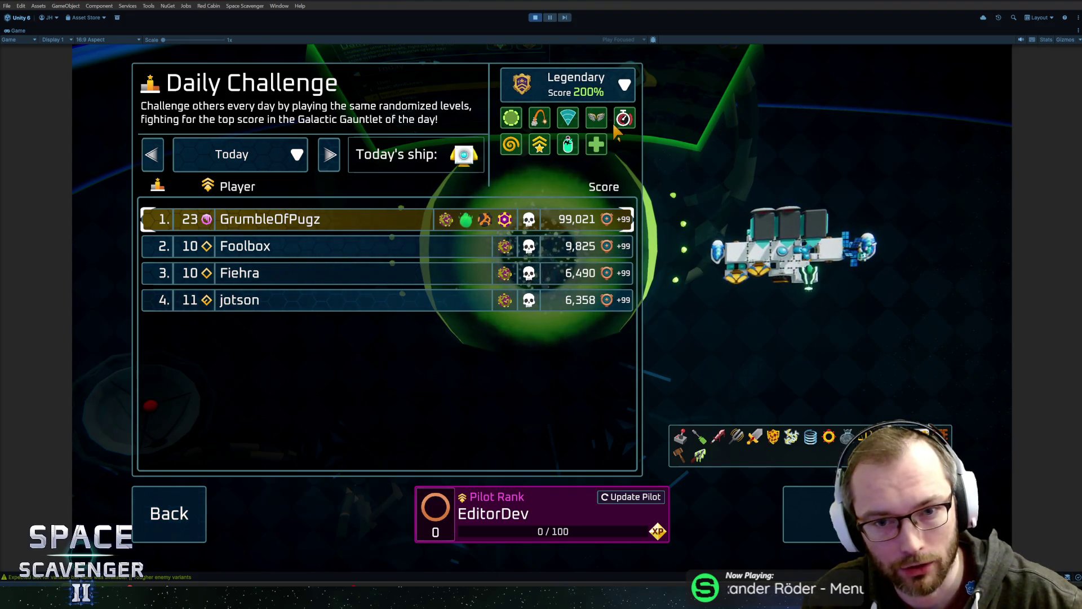
mouse_move(514, 124)
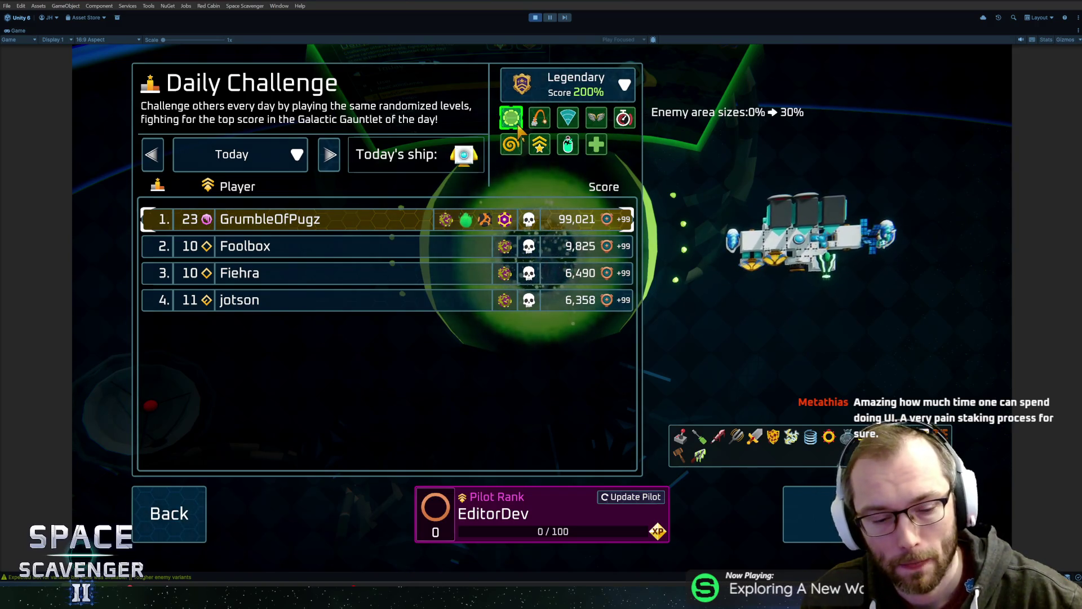
Leave the Daily Challenge, recheck the Start Trial mutator settings, then exit Play mode
click(169, 513)
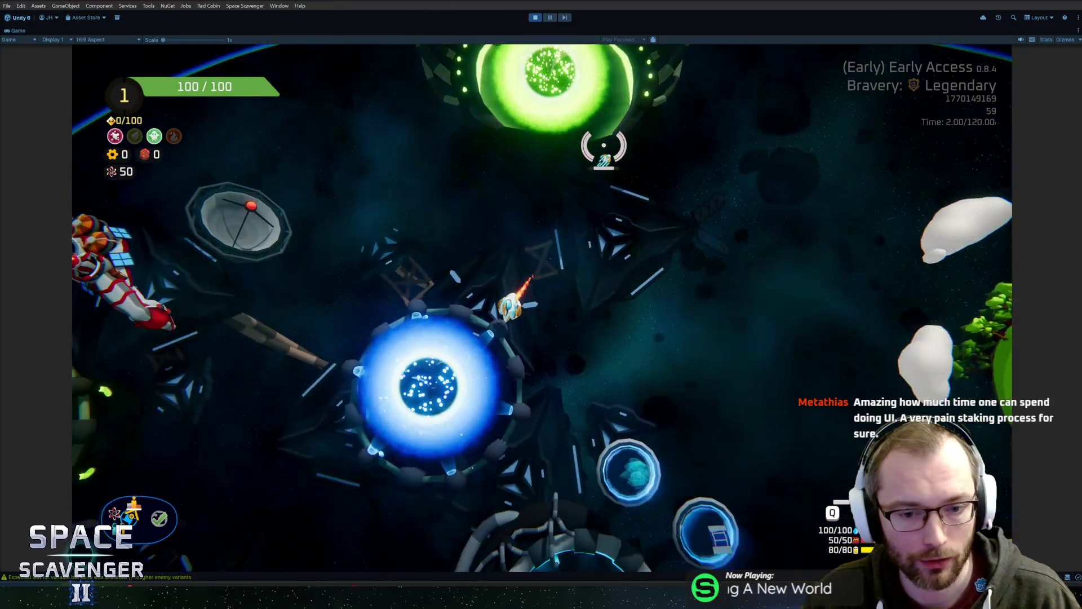
key(e)
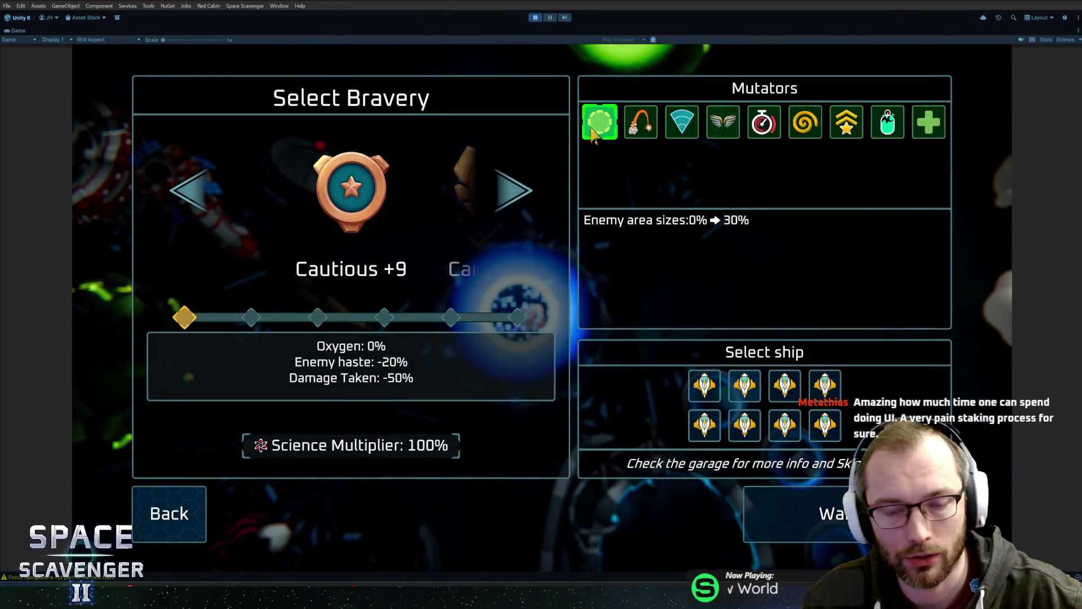
mouse_move(691, 133)
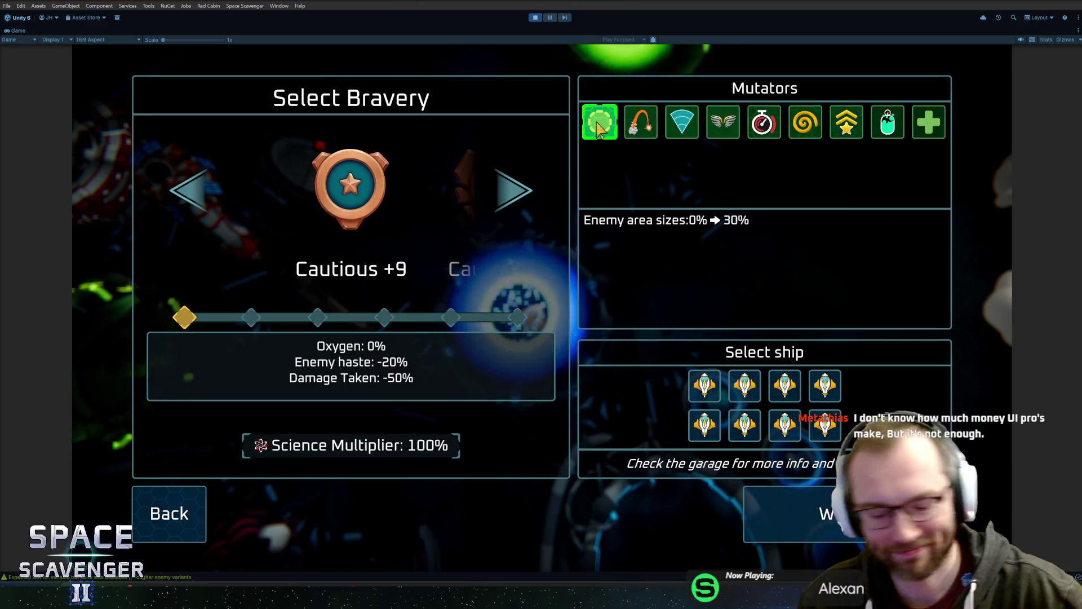
key(ctrl+p)
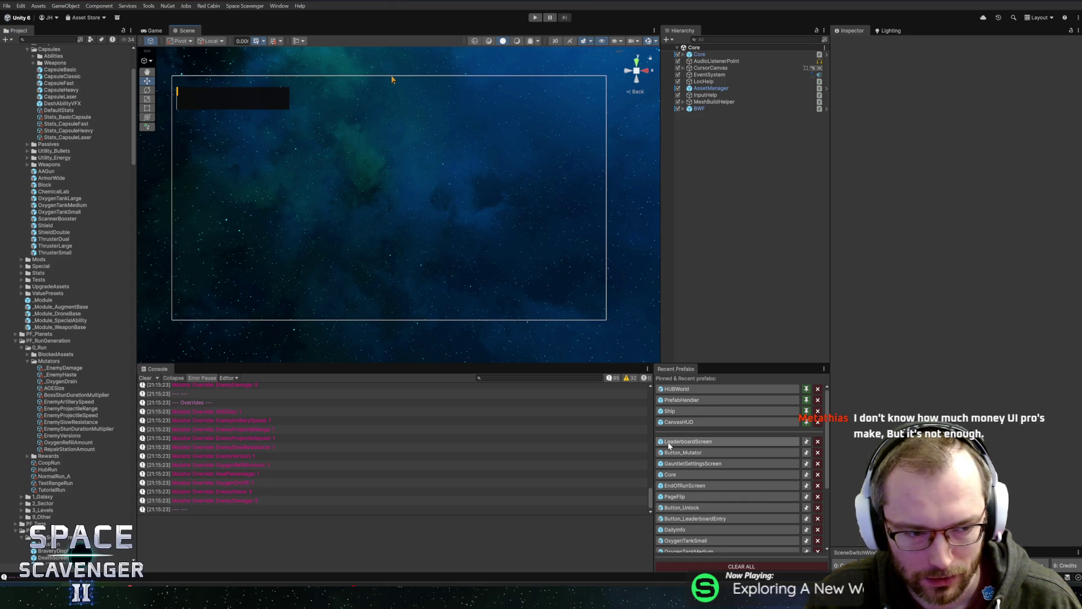
click(669, 445)
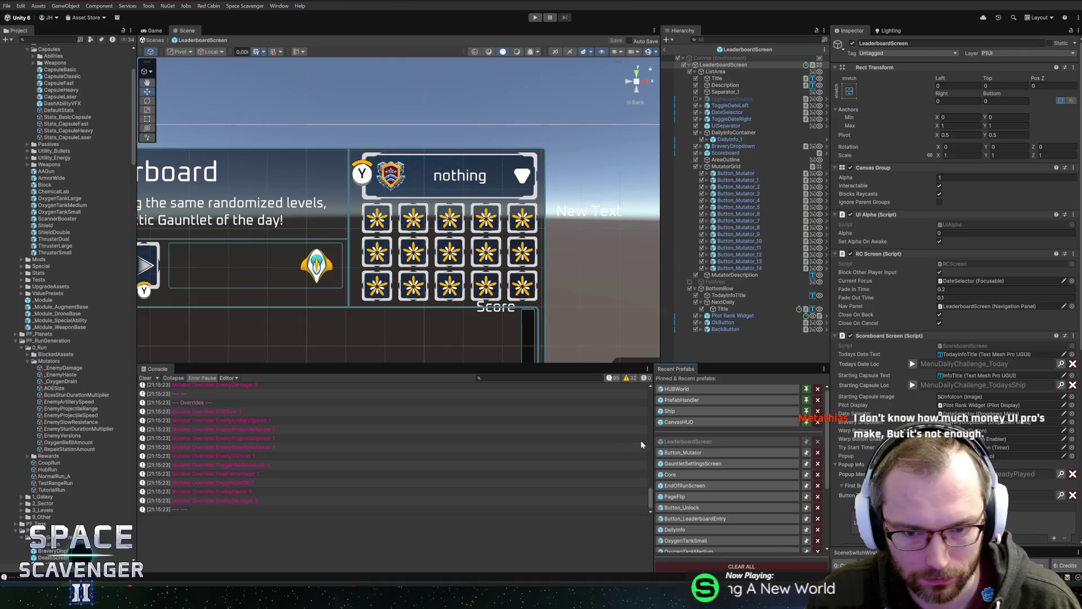
click(726, 166)
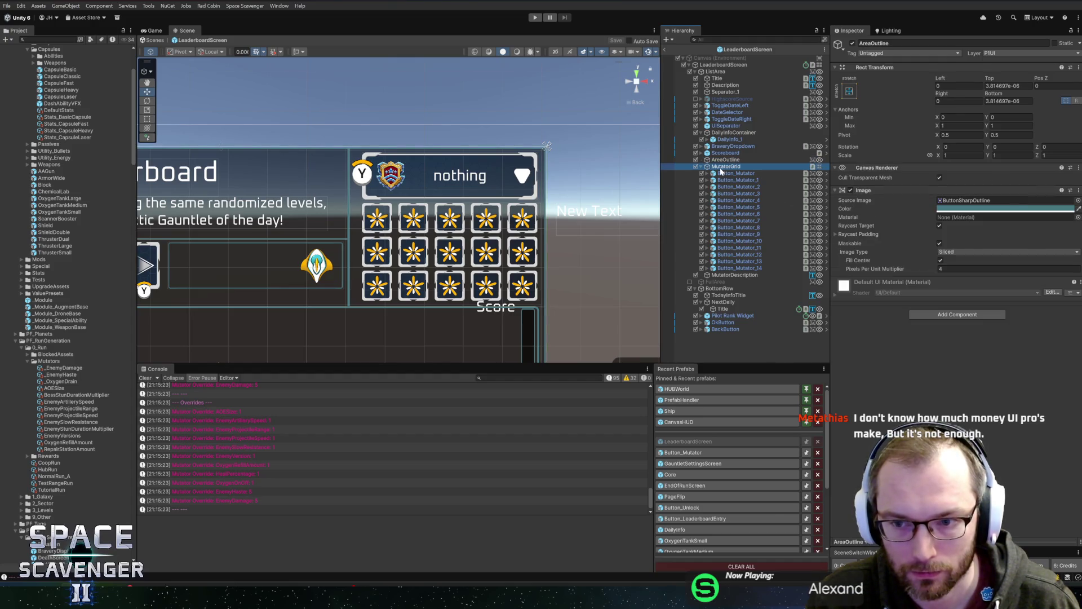
click(733, 464)
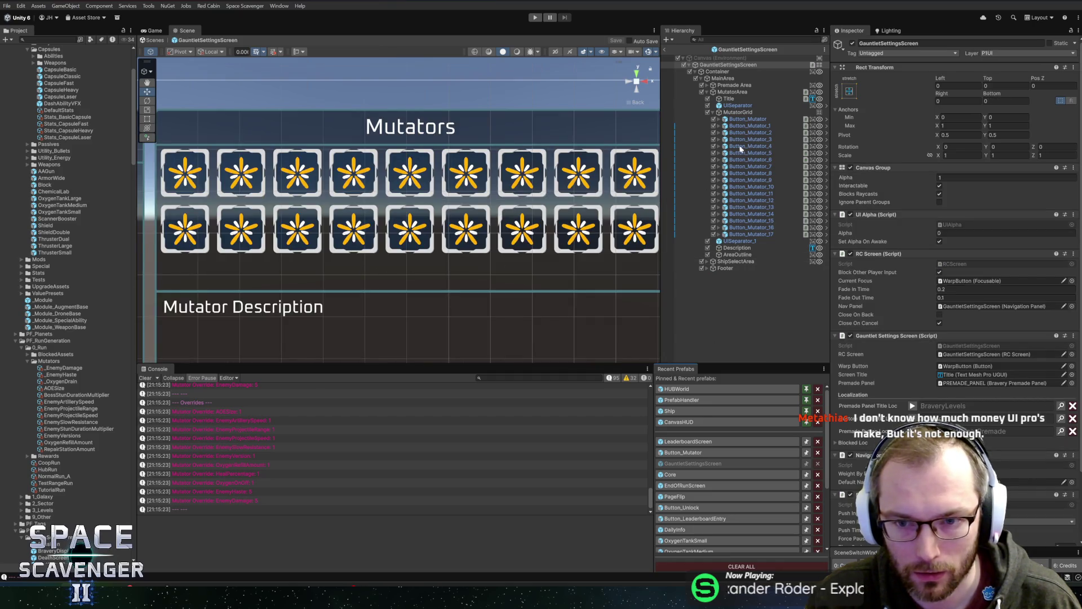
scroll(415, 258, down, 2)
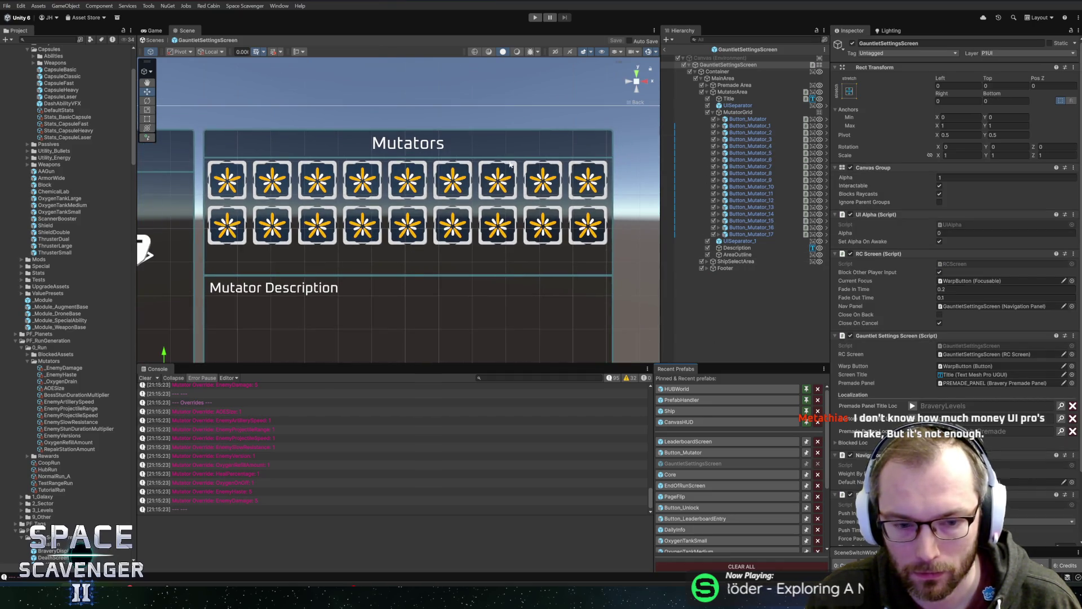
click(56, 388)
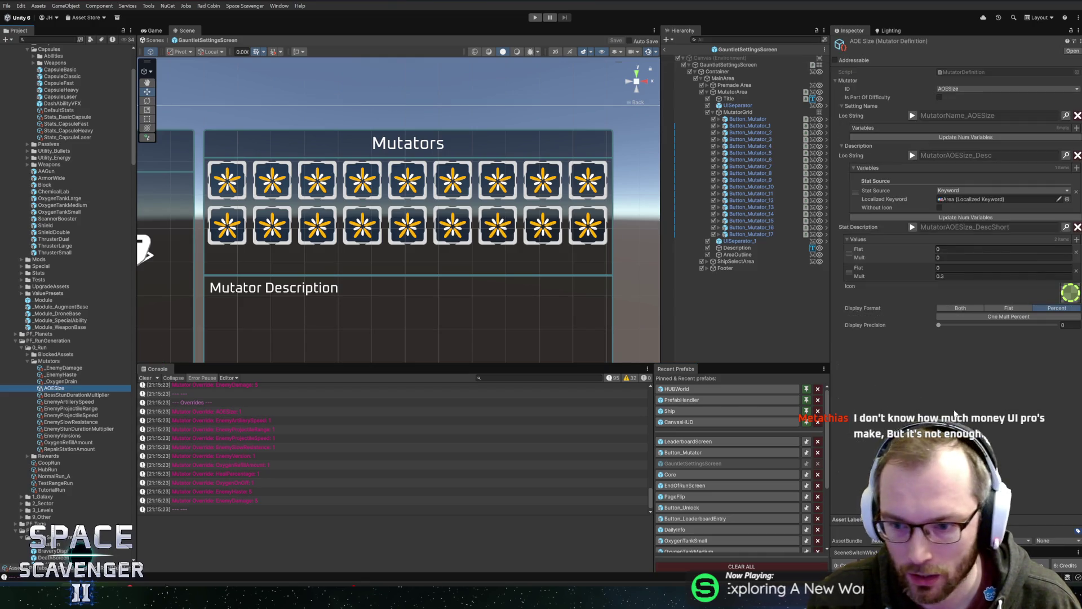
click(1013, 317)
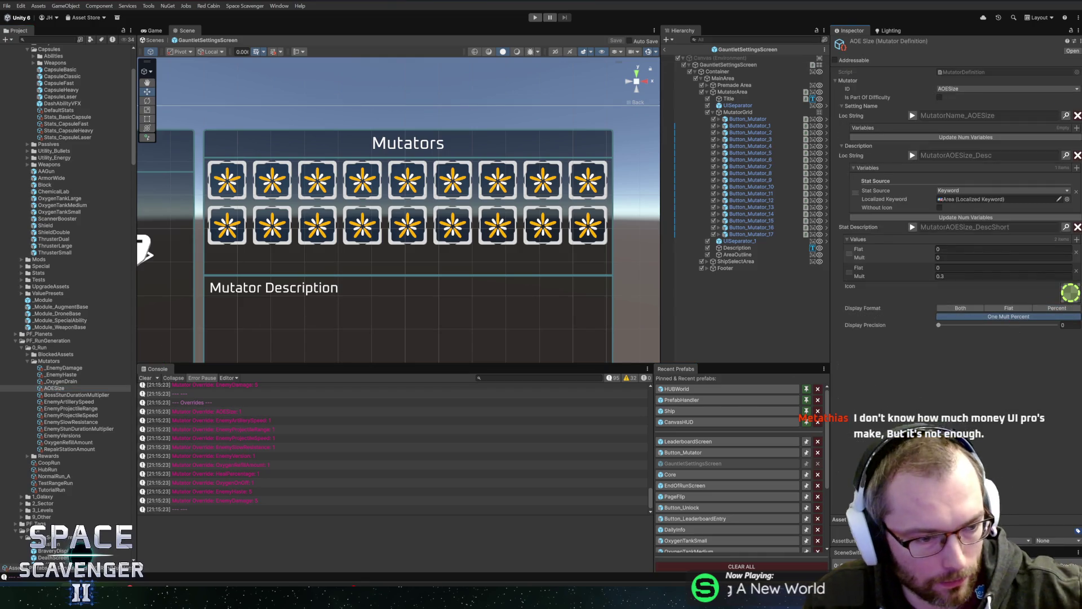
key(Down)
key(Down)
key(Down)
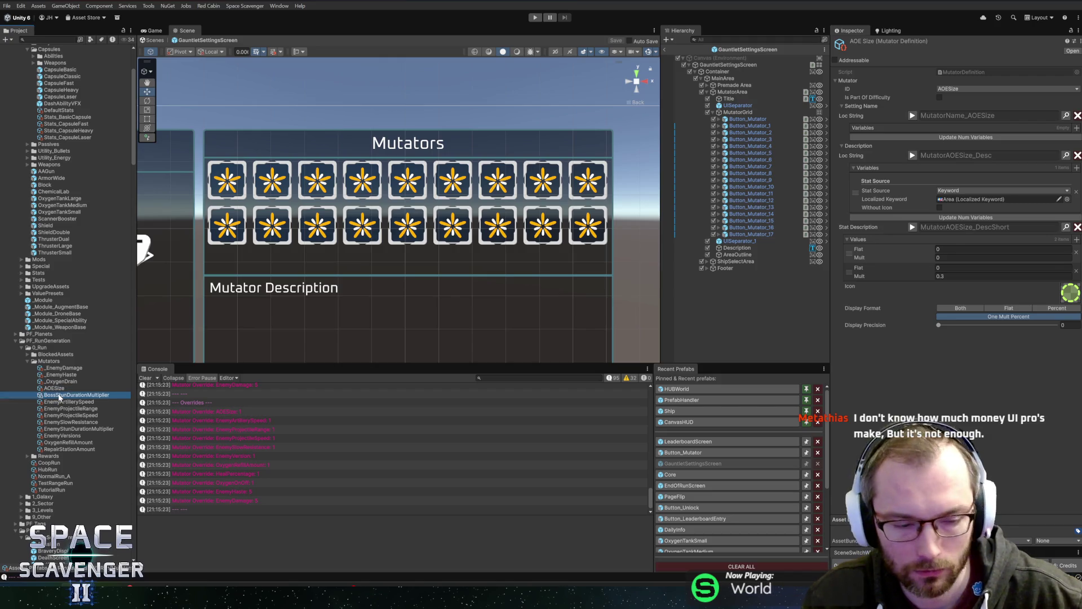
key(Down)
key(Down)
key(Down)
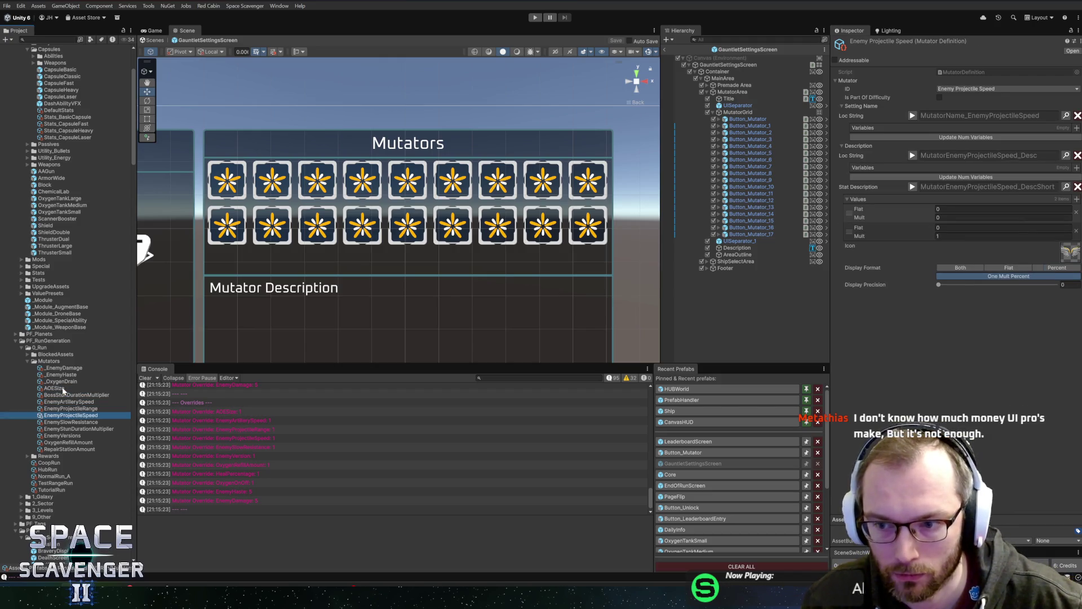
key(Up)
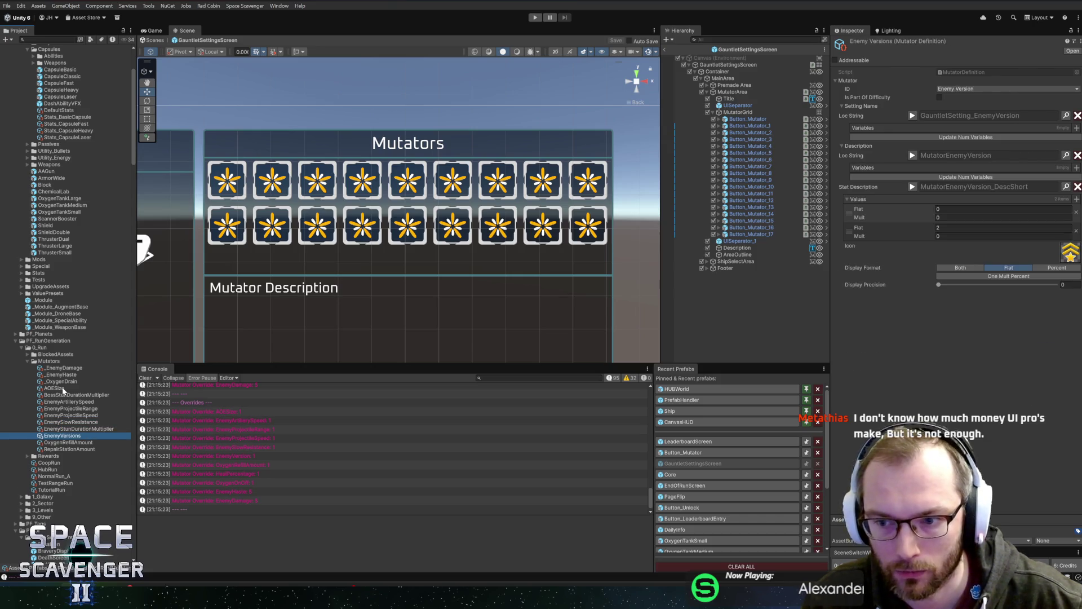
key(Down)
key(Down)
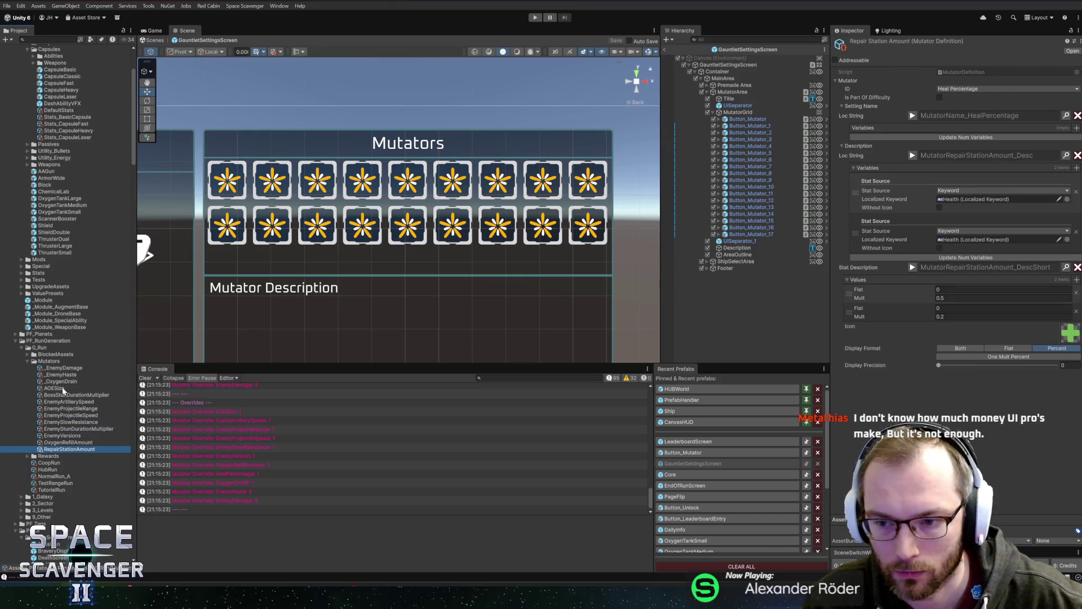
key(Up)
key(Up)
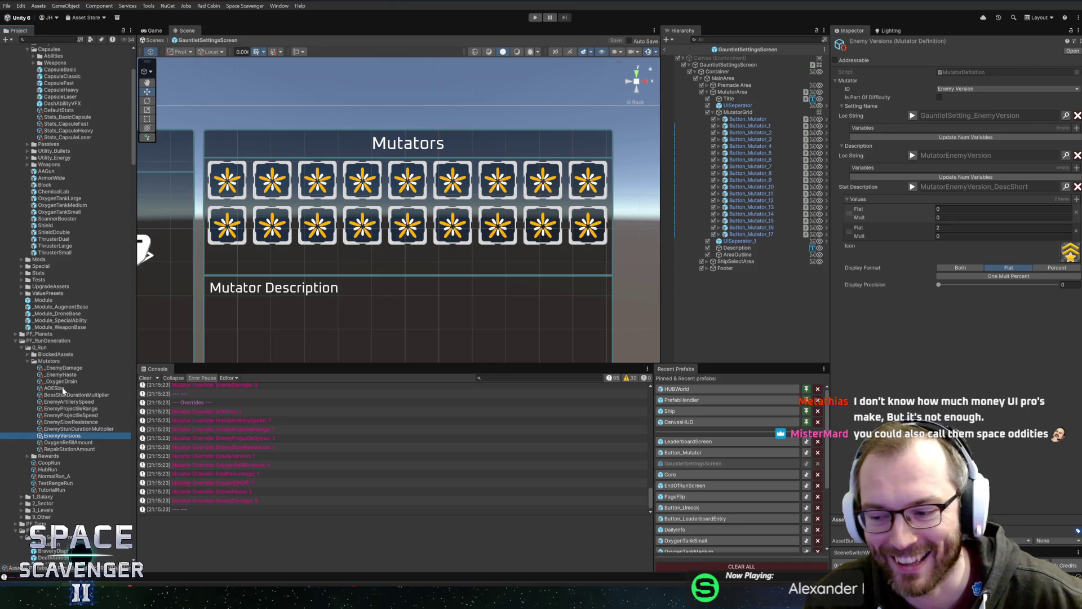
key(Down)
key(Down)
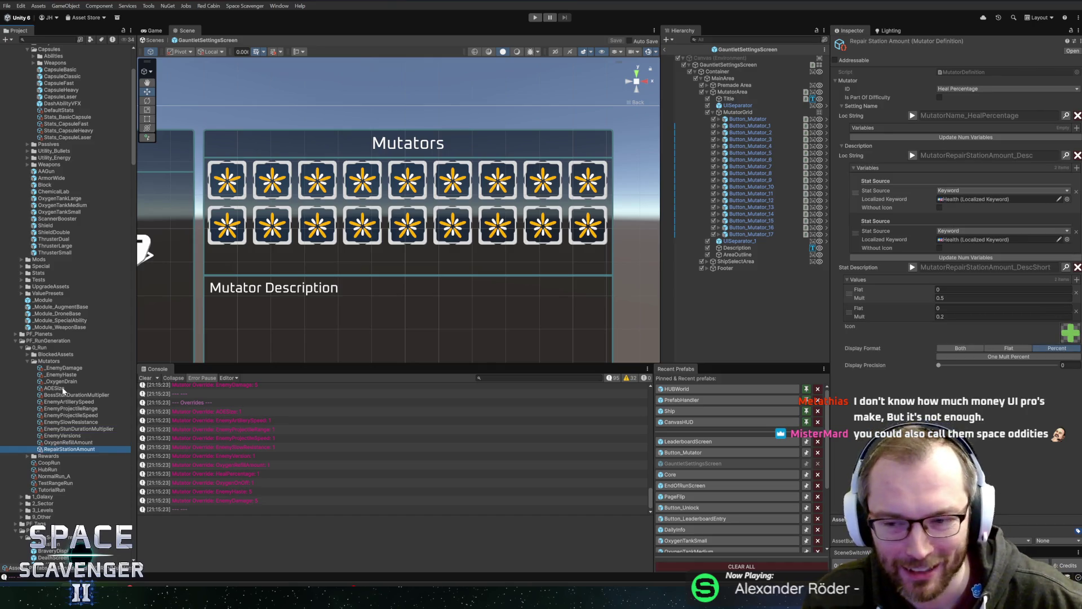
key(Up)
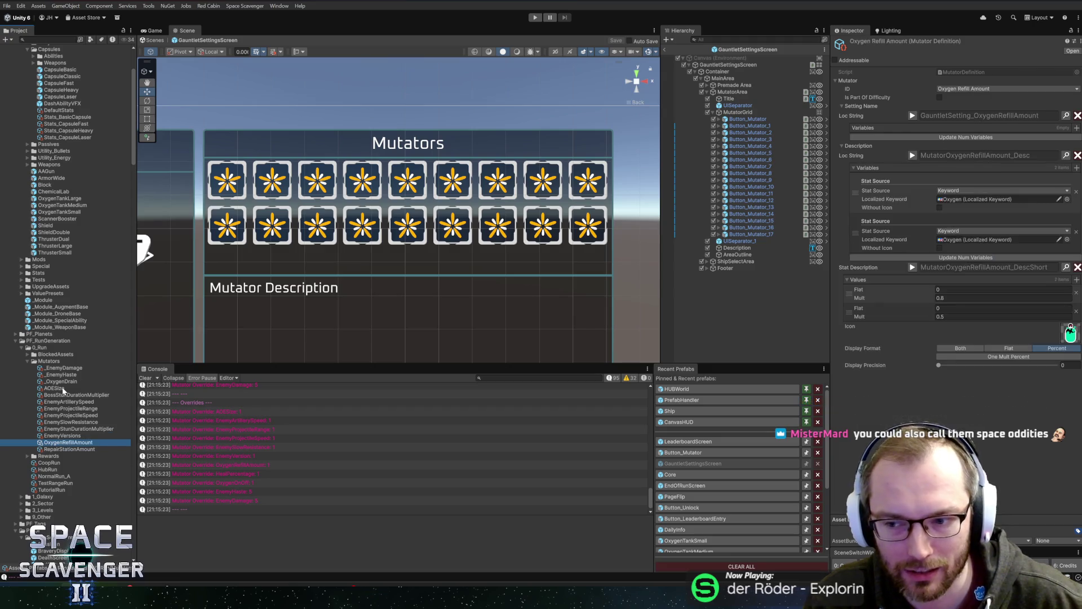
key(Down)
key(Up)
key(Down)
key(Up)
key(Up)
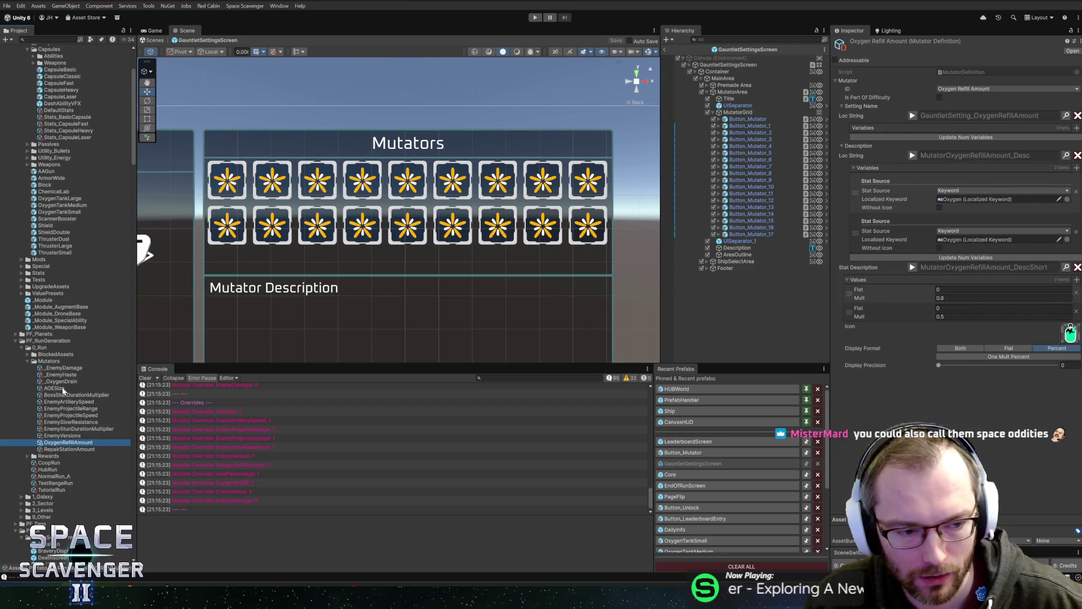
key(Down)
key(Down)
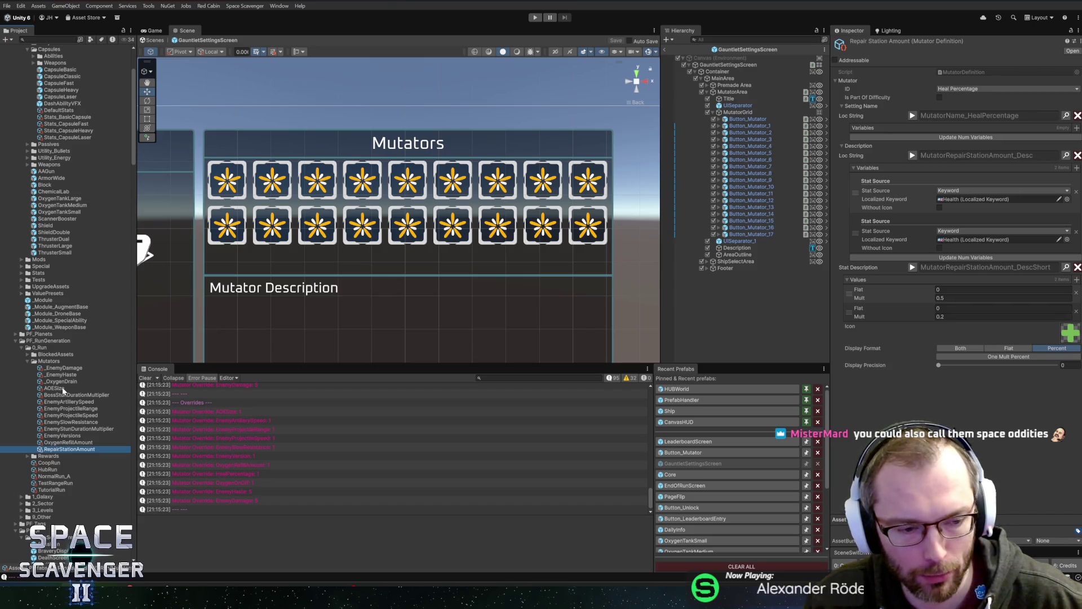
key(Up)
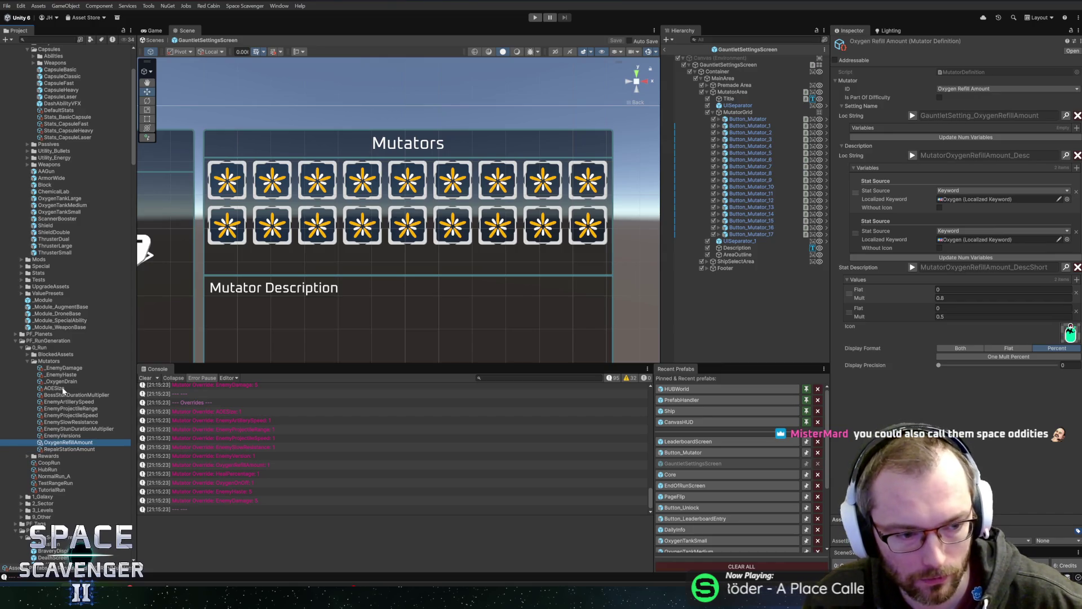
key(Down)
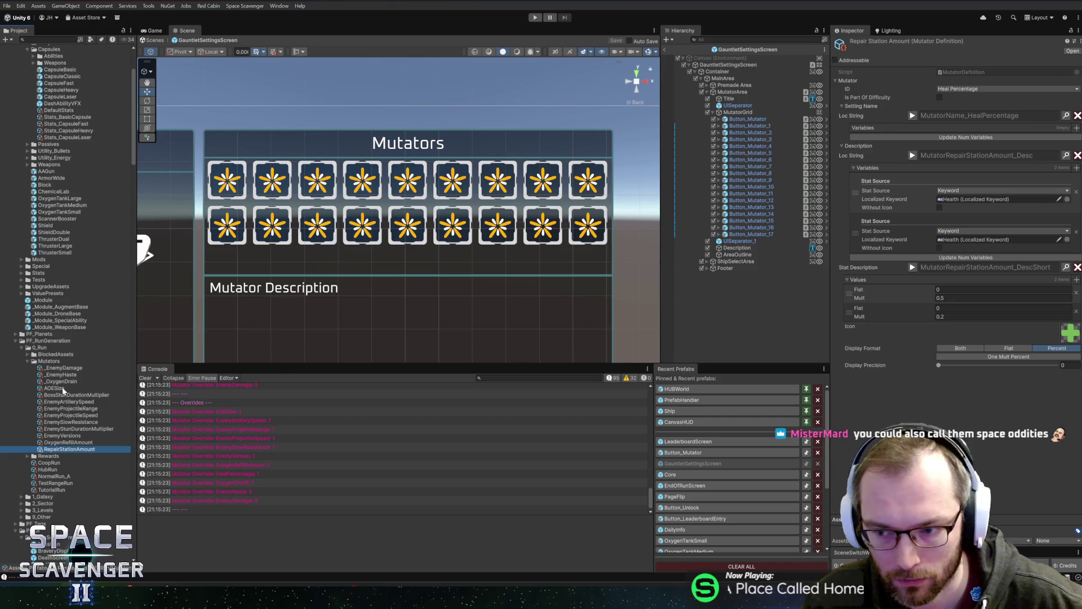
key(Up)
key(Up)
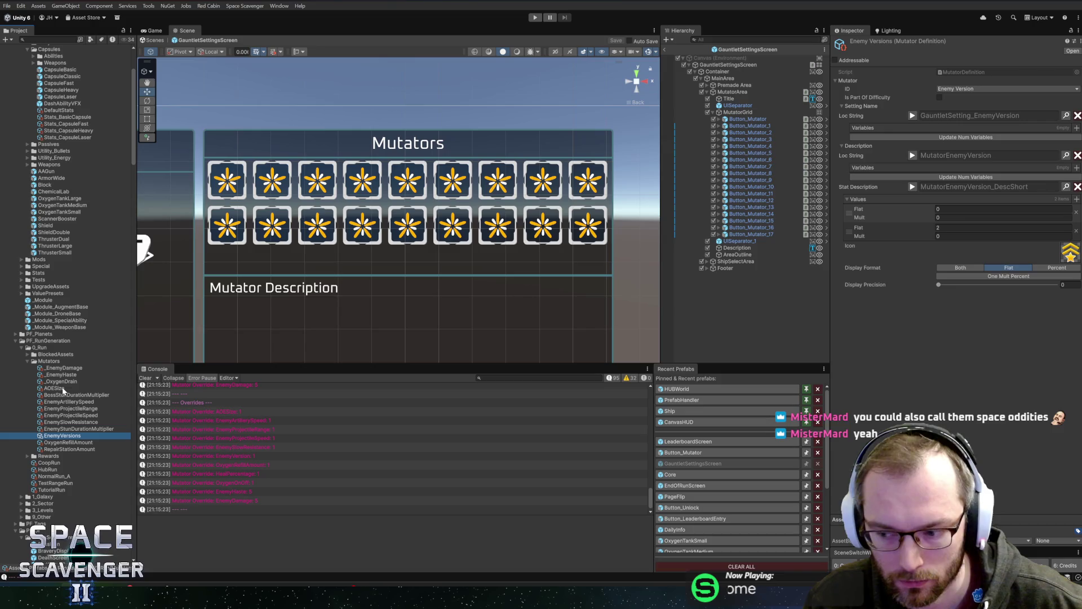
Inspect the Enemy Projectile Speed mutator, the mutator grid layout and the panel title's text settings
scroll(63, 391, down, 10)
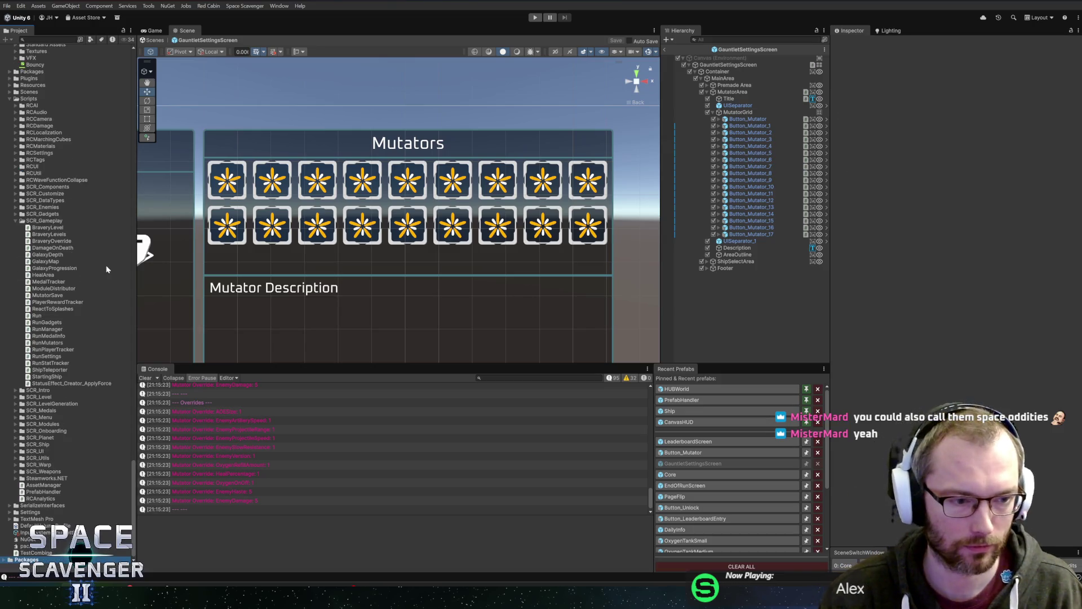
scroll(62, 387, down, 20)
scroll(103, 443, up, 20)
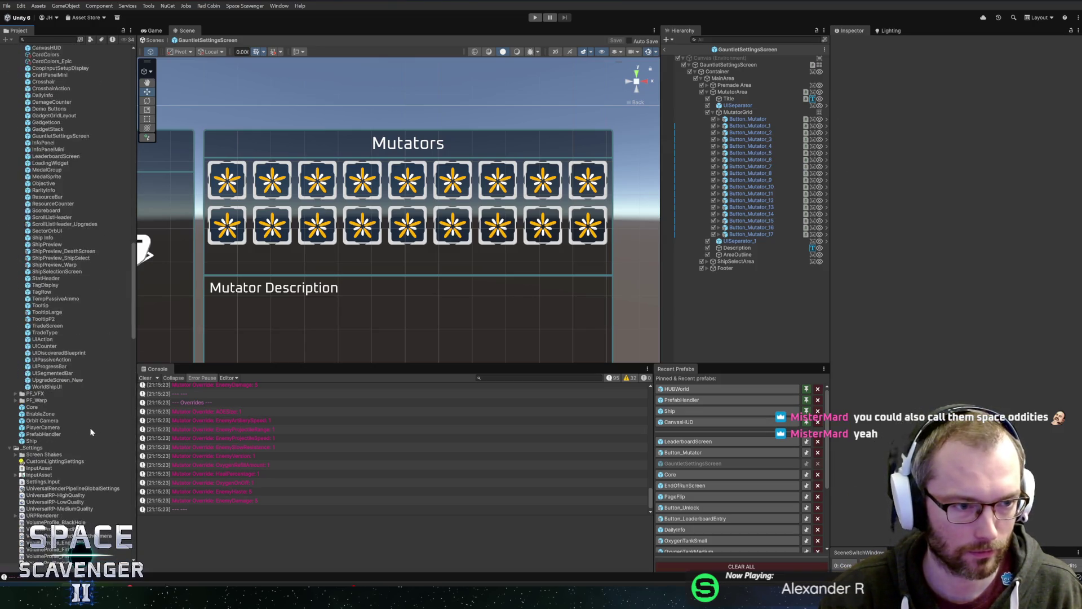
scroll(64, 400, up, 3)
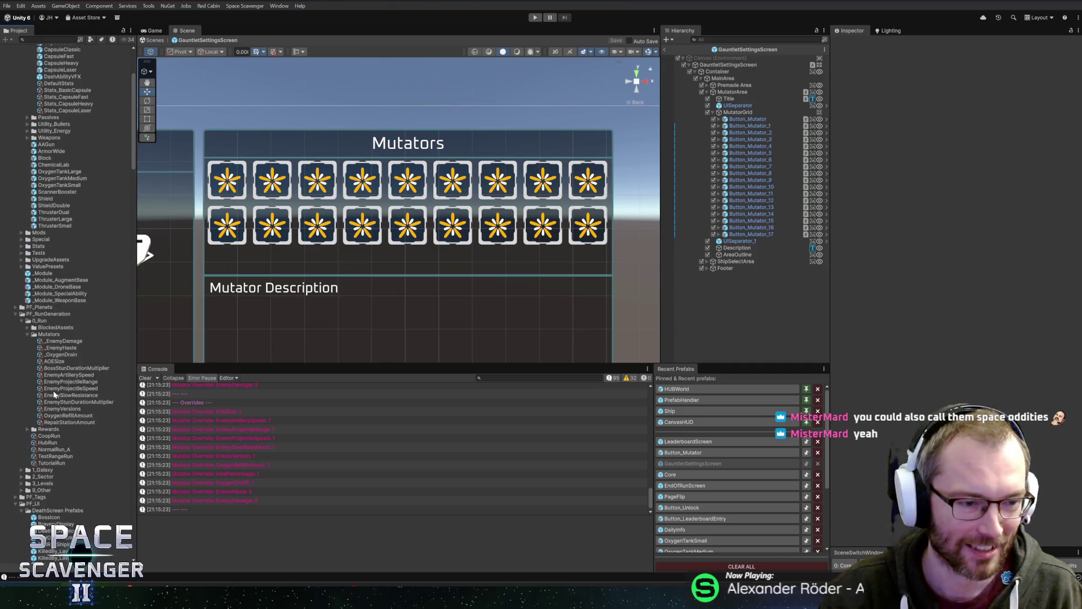
click(70, 389)
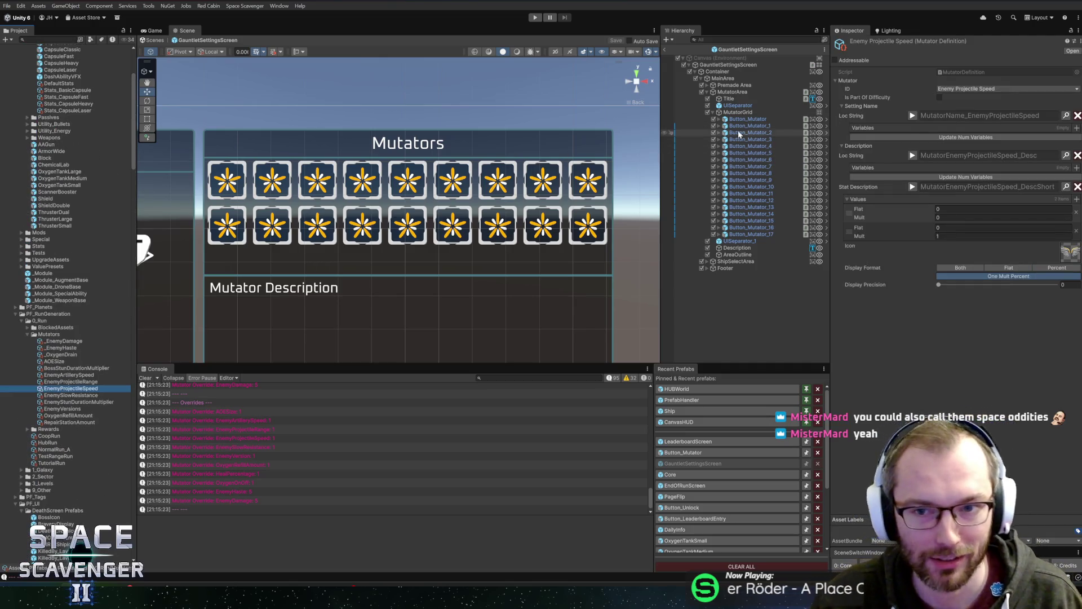
click(736, 112)
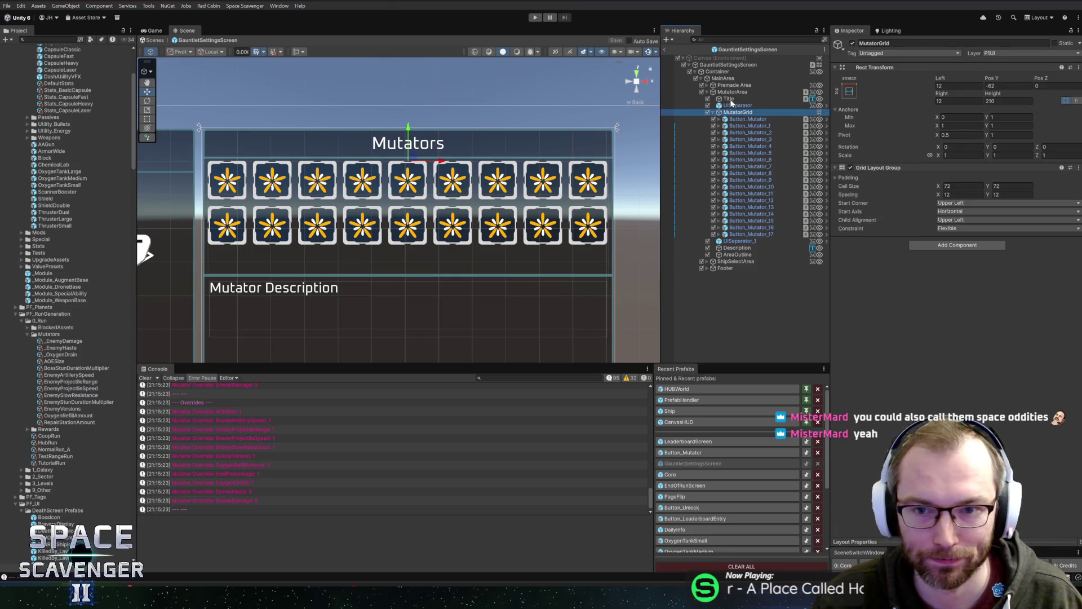
click(729, 99)
scroll(960, 297, down, 1)
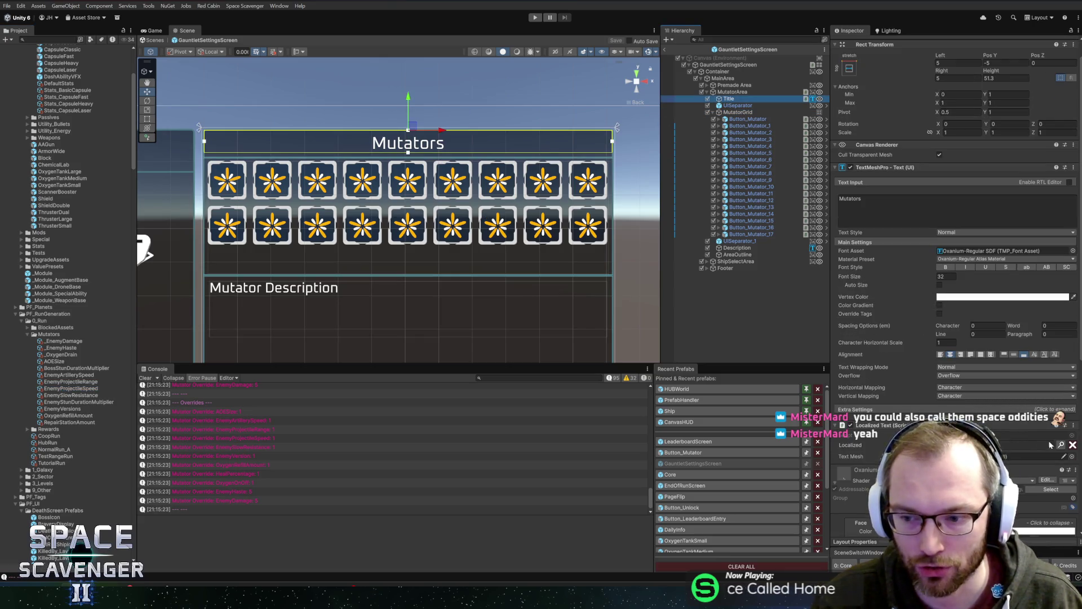
Change the GameStart_Mutators localization entry to 'Anomalies' and close the localization editor
key(ctrl+l)
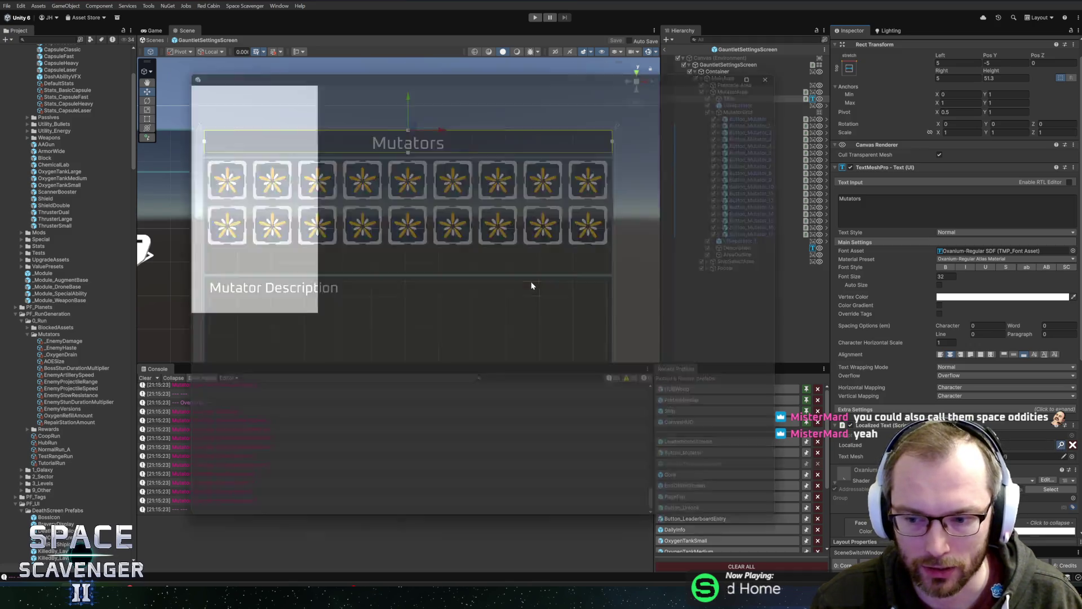
text(gamestart)
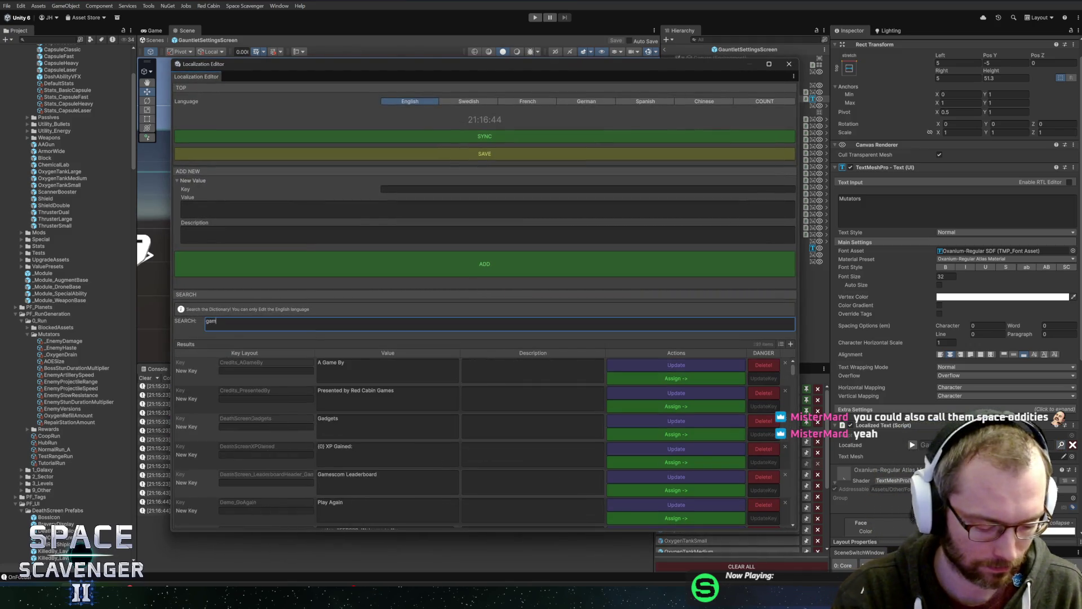
double_click(329, 362)
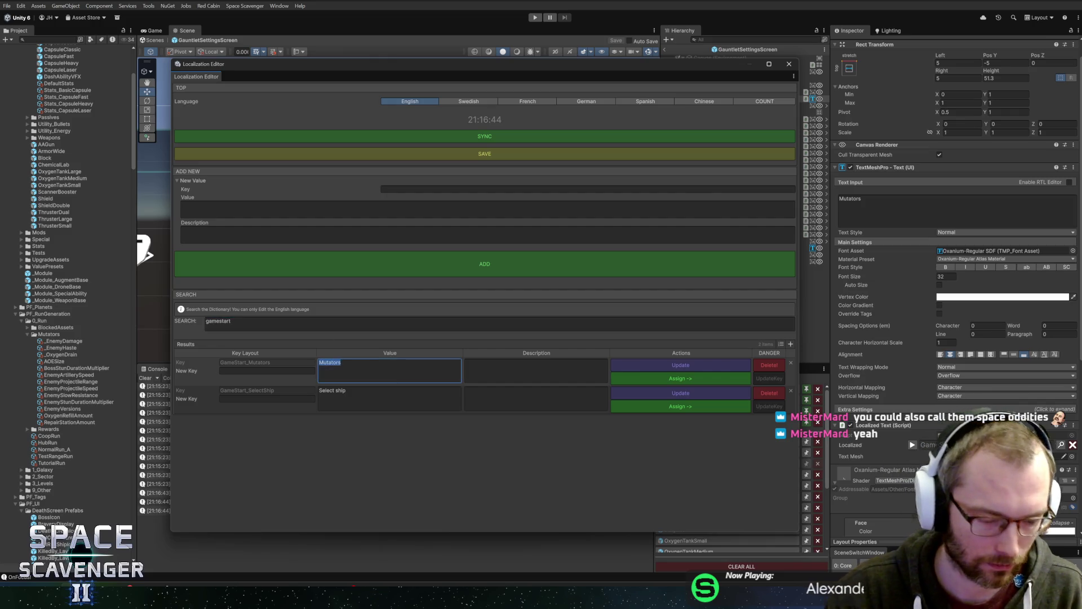
text(Anomalies)
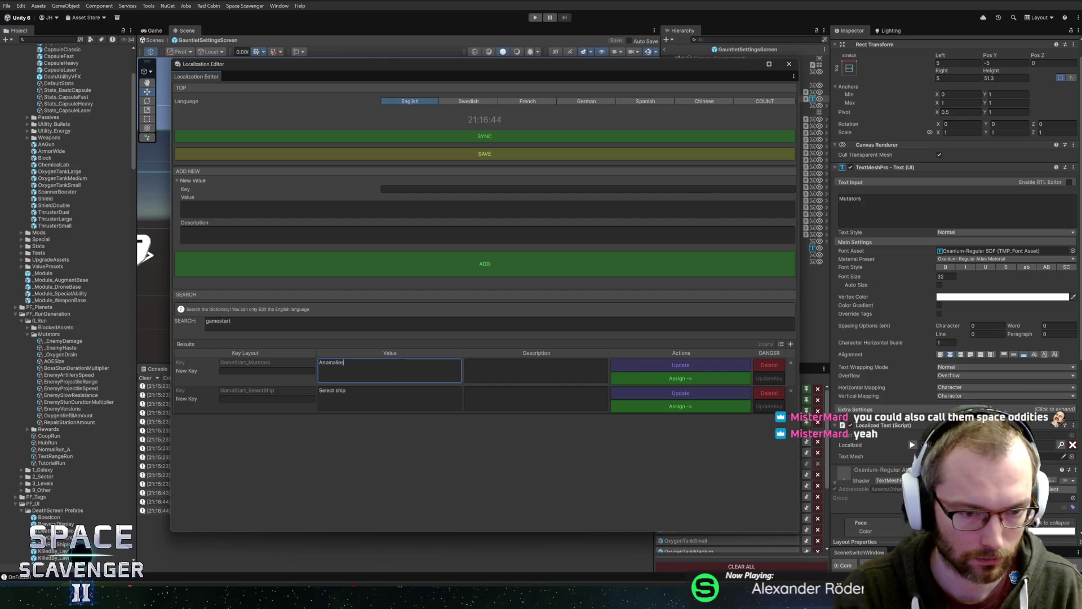
click(681, 365)
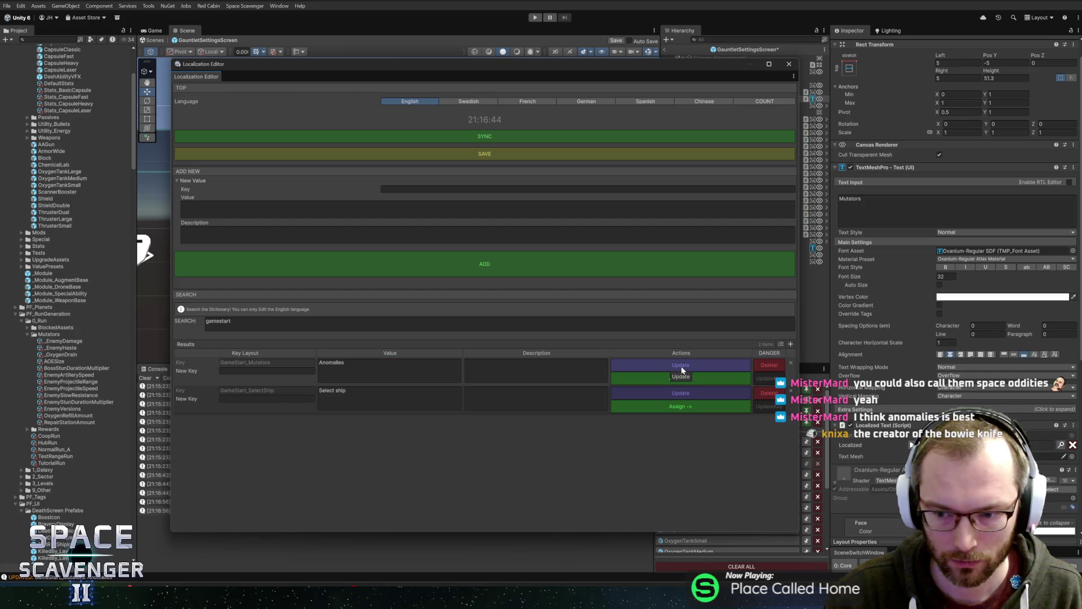
click(791, 65)
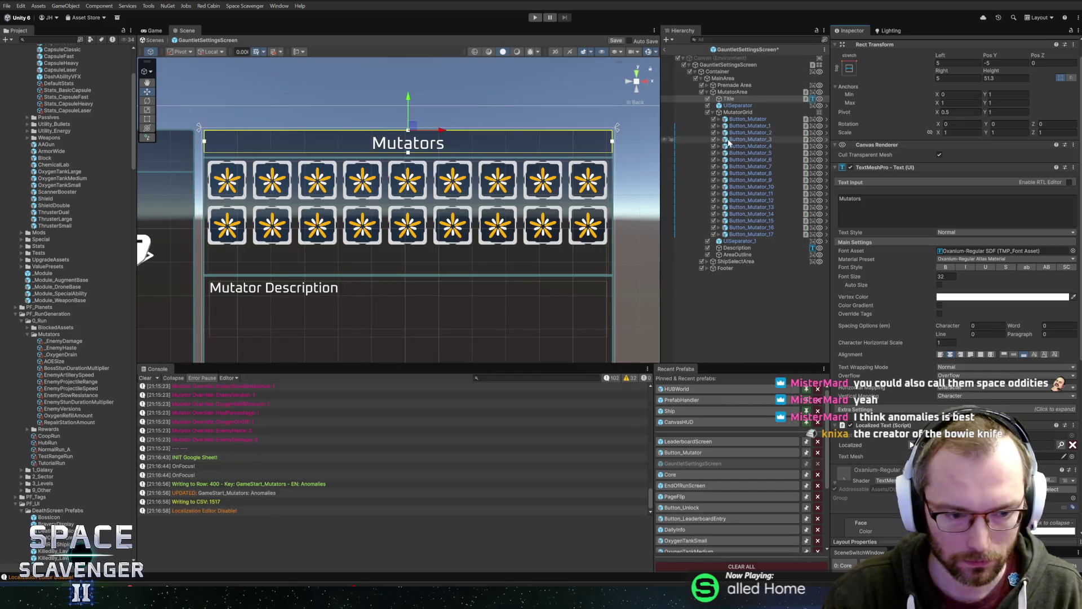
Enter Play mode with a maximized Game view and check the trial's Anomalies settings panel
click(534, 18)
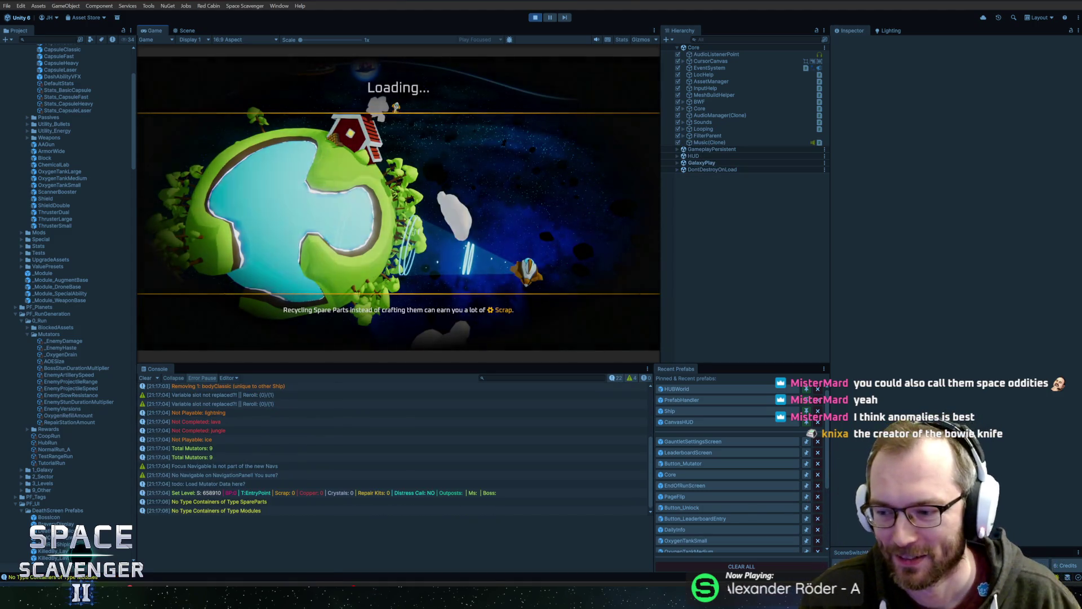
key(shift+space)
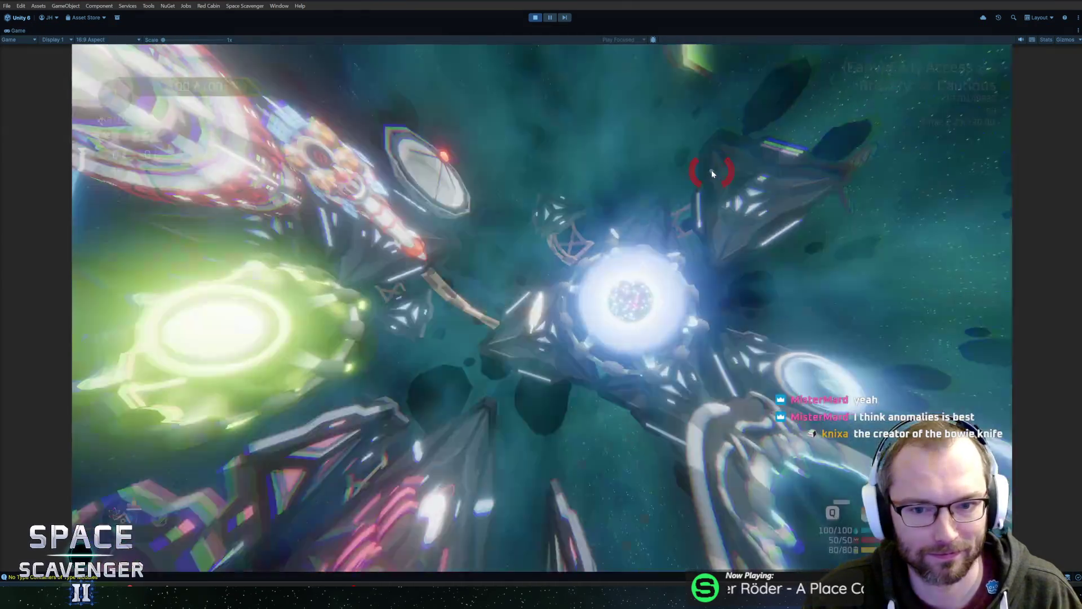
key(e)
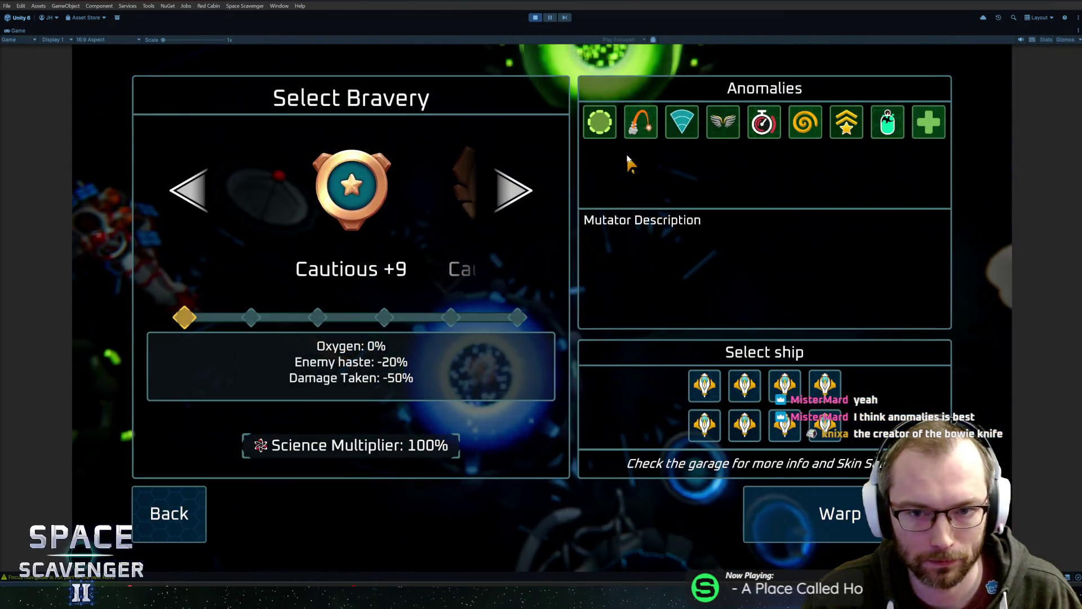
mouse_move(767, 136)
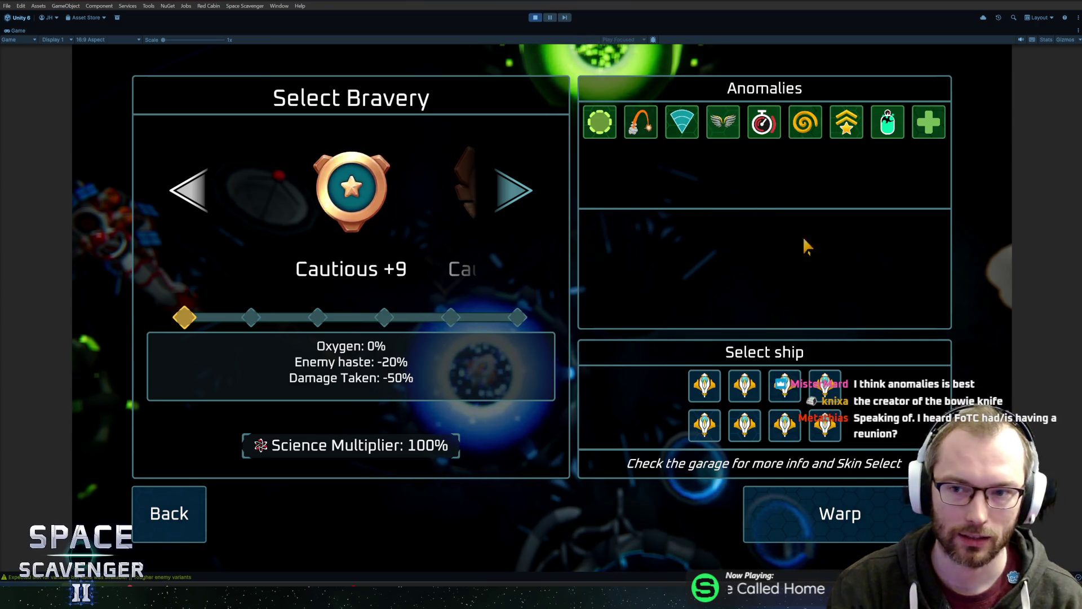
Warp into a Cautious run and shoot an asteroid in the cave
key(Return)
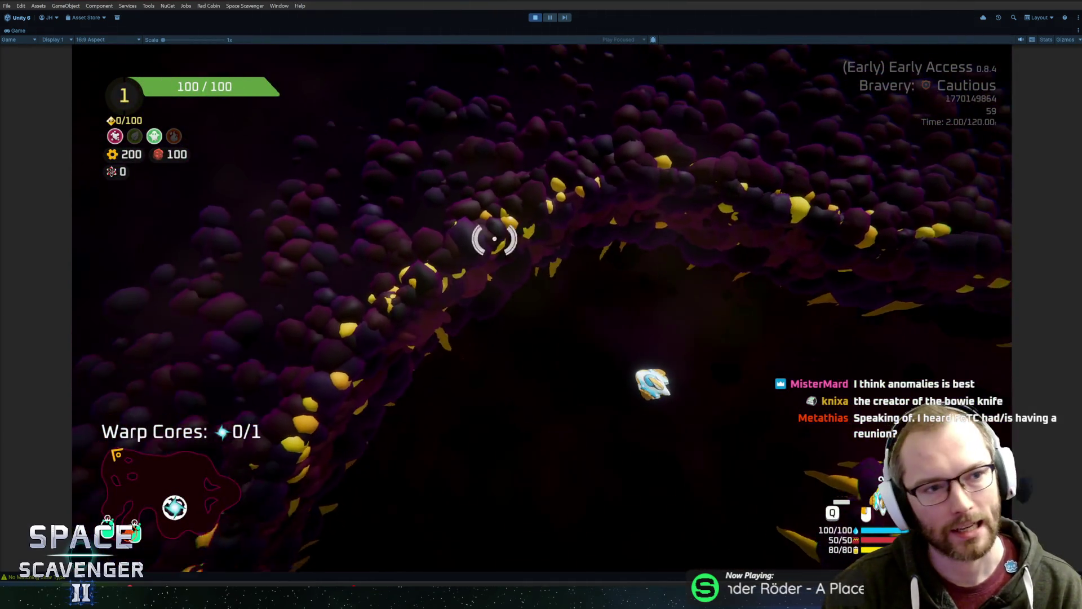
key(w)
click(696, 394)
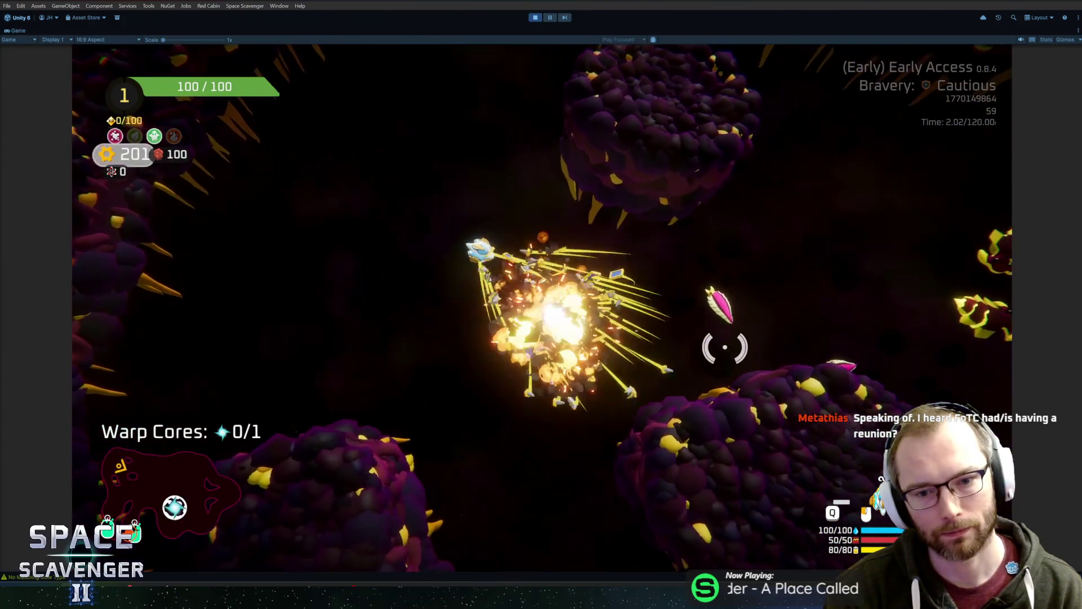
Apply 'ship stats addMult DamageOverall 20' in the dev console, fire at enemies, then pause
key(grave)
text(ship stats addMult DamageOverall 0)
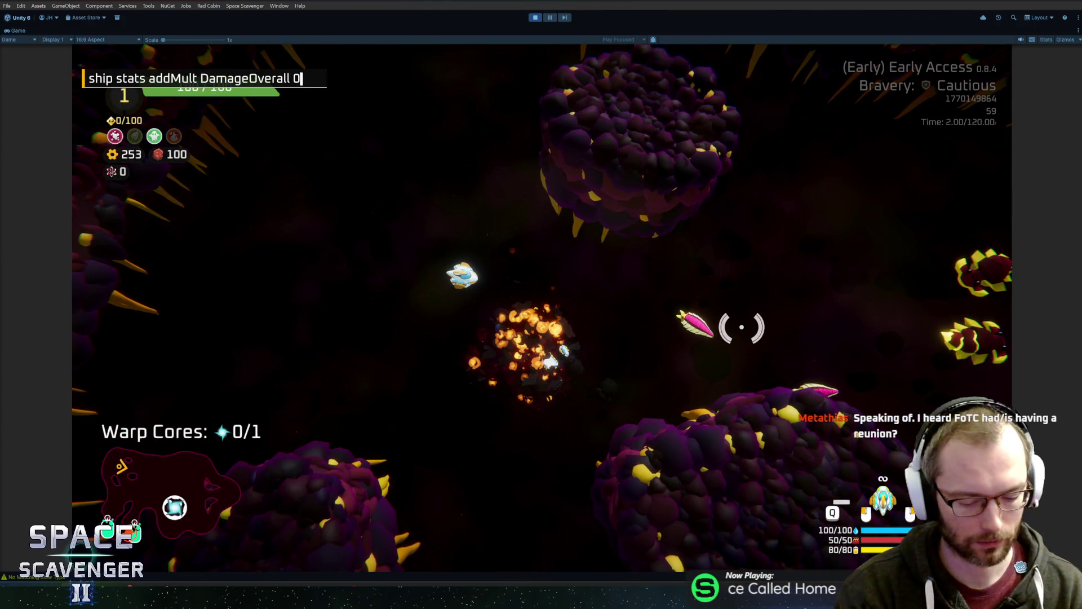
key(Return)
click(708, 297)
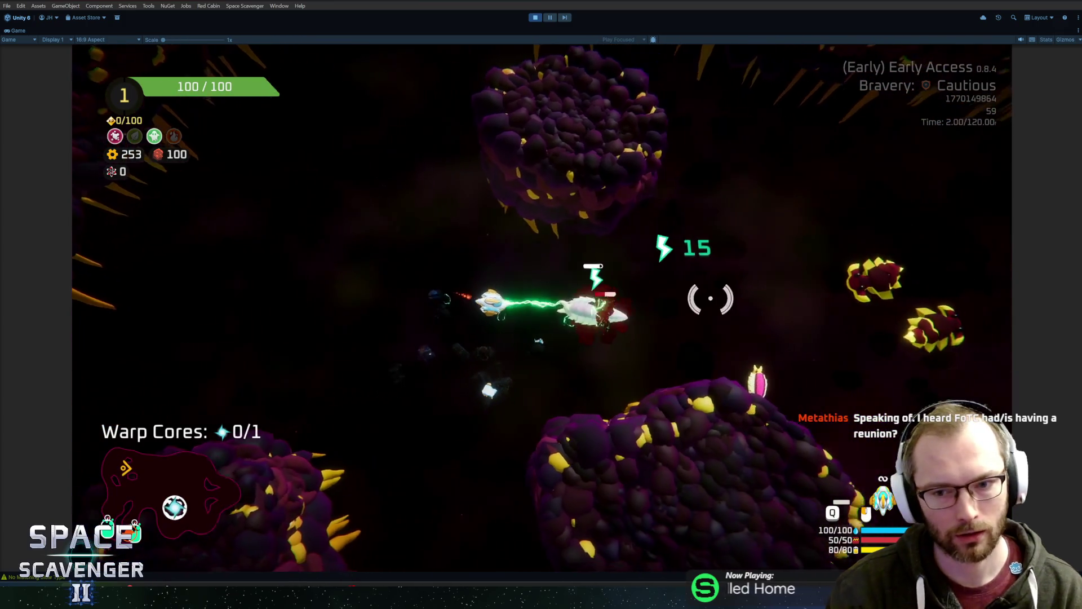
mouse_move(750, 290)
mouse_down()
mouse_move(768, 362)
mouse_move(442, 452)
mouse_move(586, 370)
mouse_move(668, 403)
mouse_move(471, 386)
mouse_move(454, 425)
mouse_move(486, 367)
mouse_move(540, 320)
mouse_up()
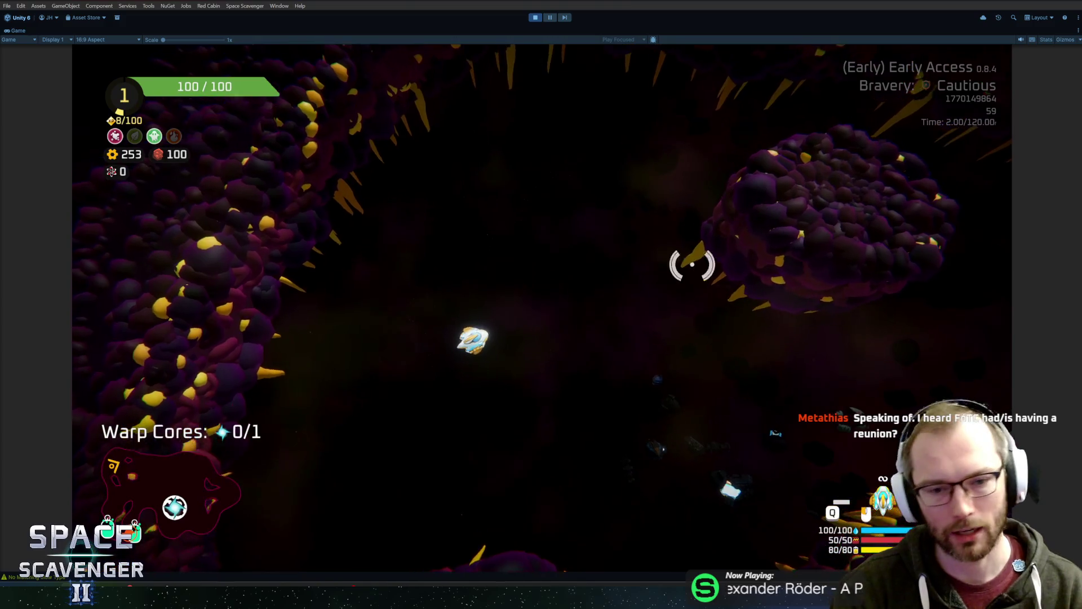
drag(694, 263, 677, 342)
key(Escape)
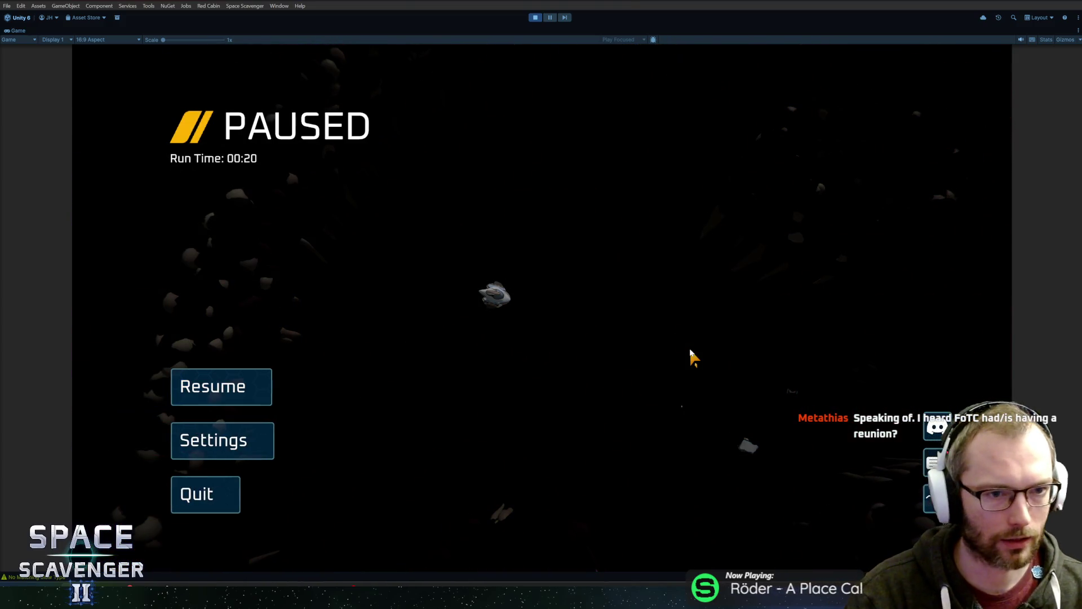
Resume the run and show the debug console's command list
key(Escape)
key(grave)
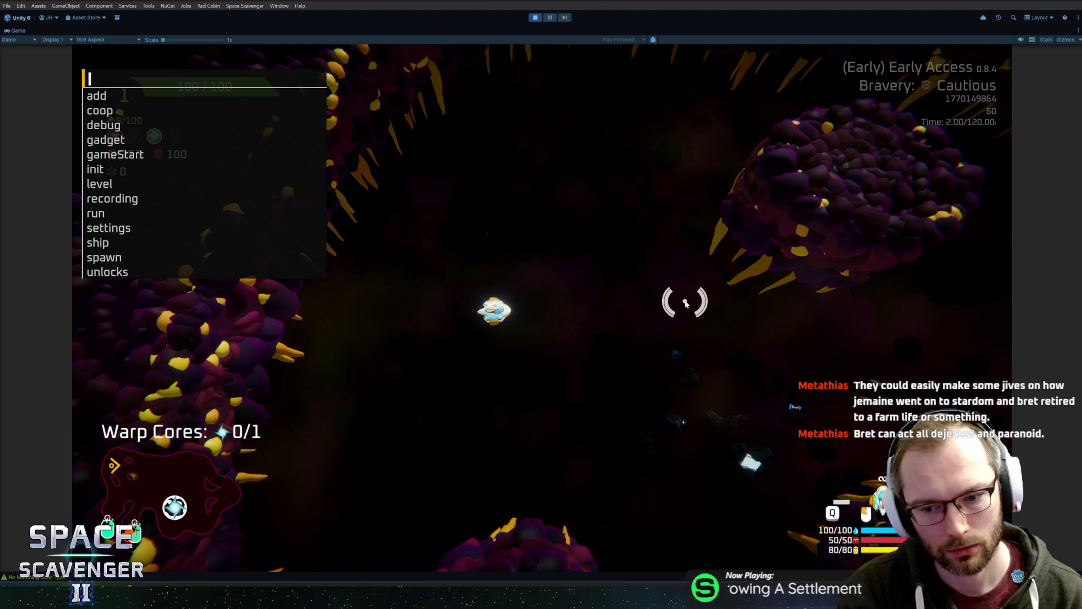
Close the debug console, then bring it back up
key(Escape)
key(grave)
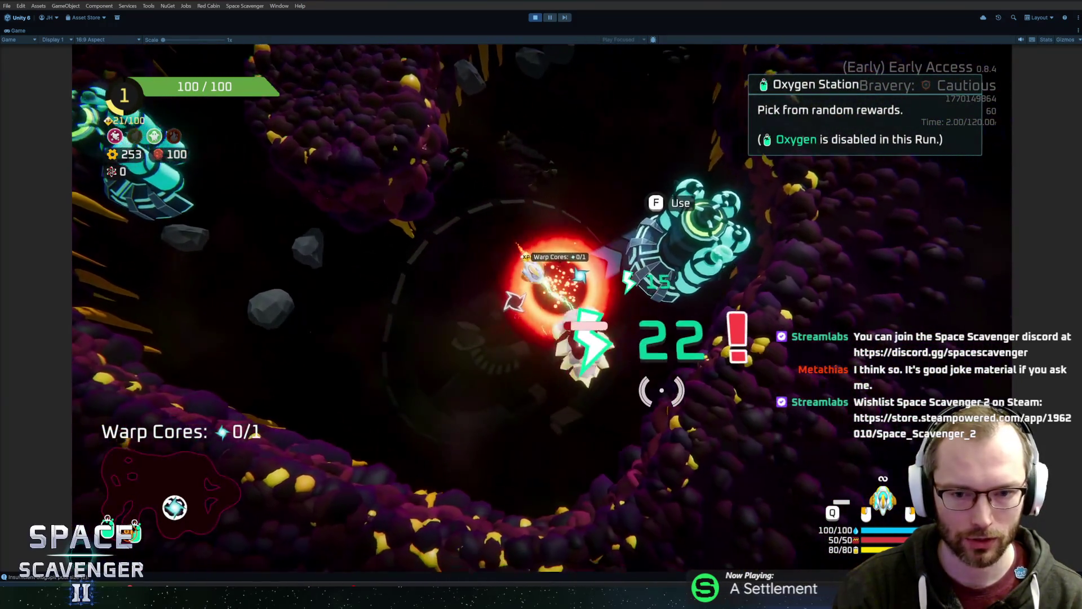
Take the Thruster reward at the Oxygen Station, then collect Spare Parts to show crafting options
key(f)
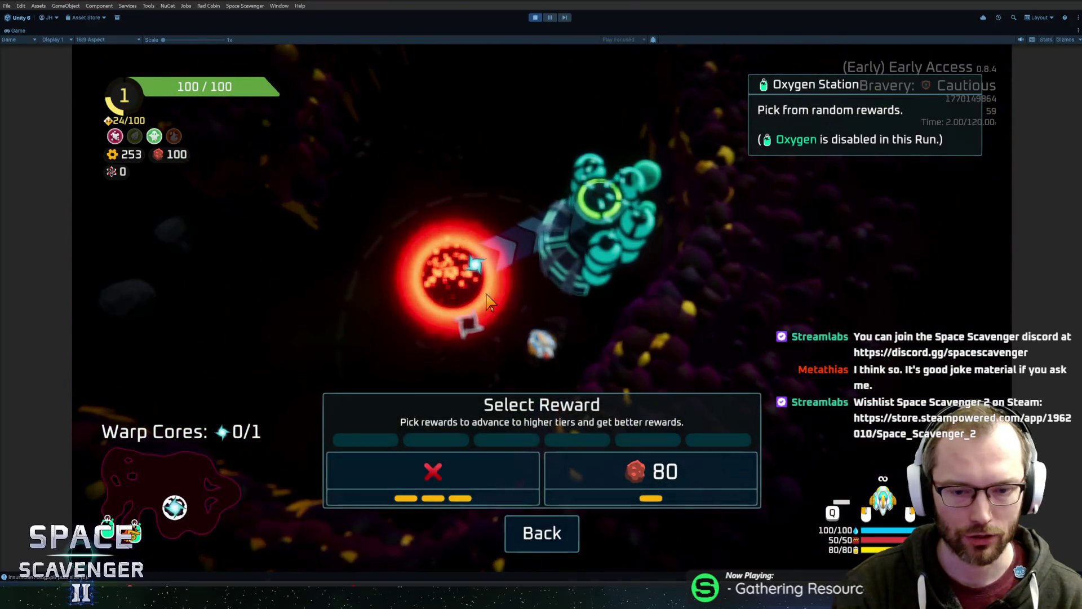
click(476, 496)
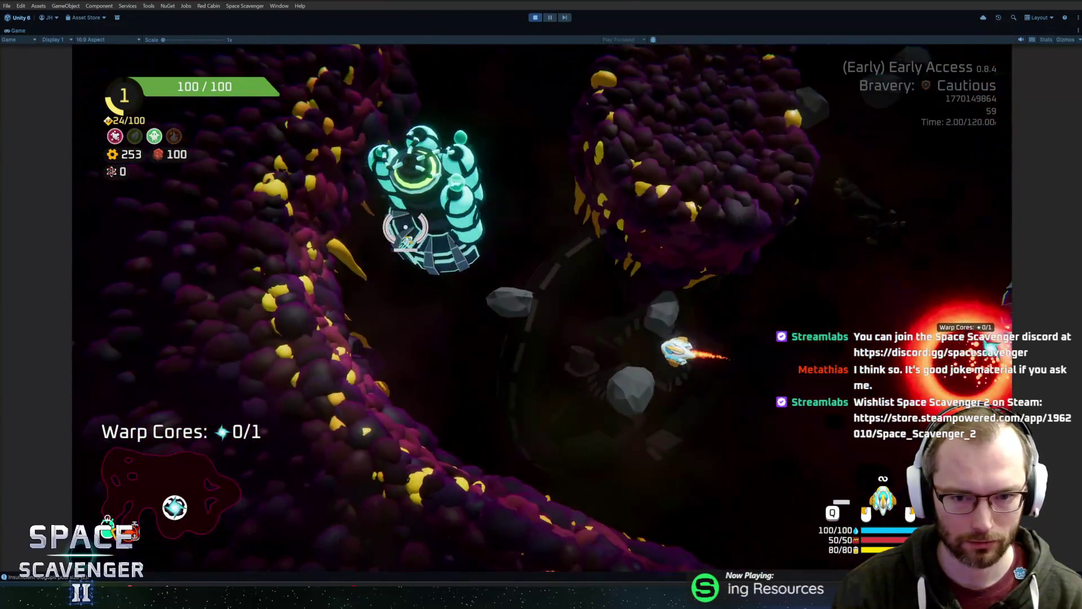
key(f)
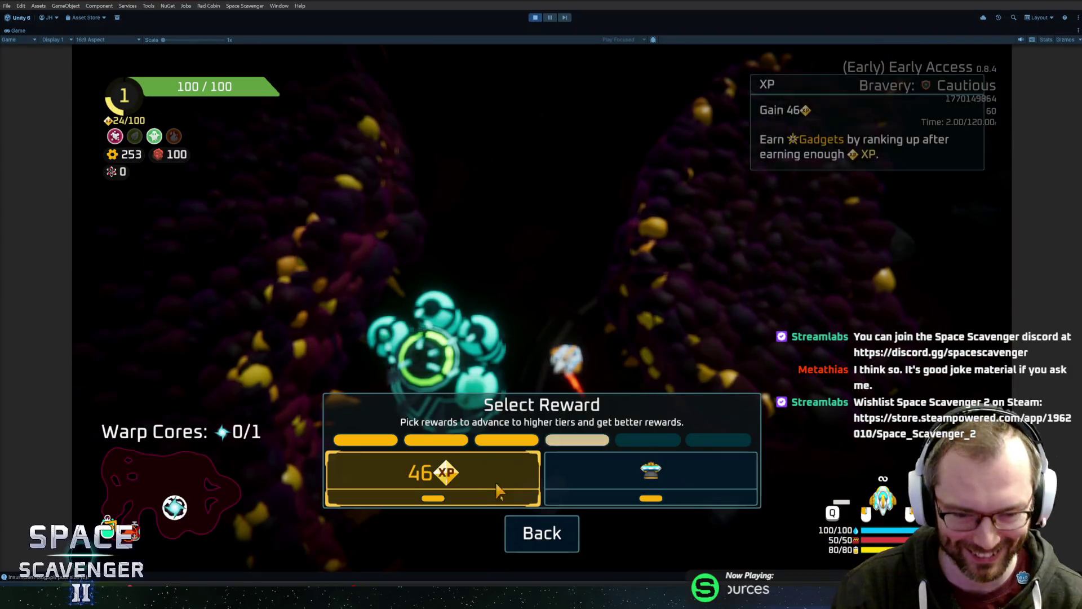
click(596, 478)
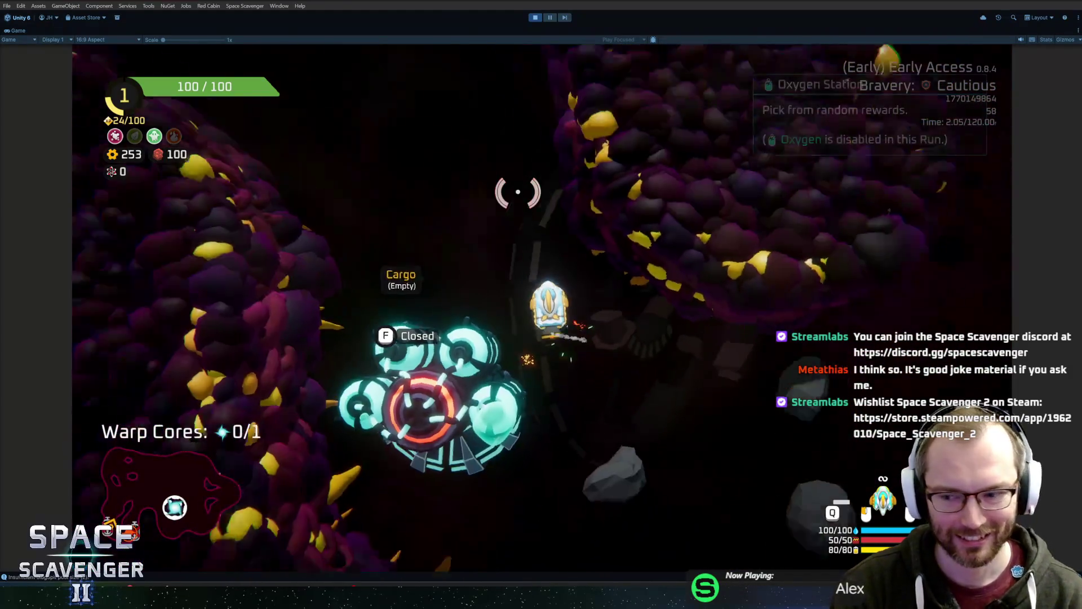
mouse_move(518, 192)
mouse_down()
mouse_move(547, 150)
mouse_move(490, 281)
mouse_move(541, 237)
mouse_up()
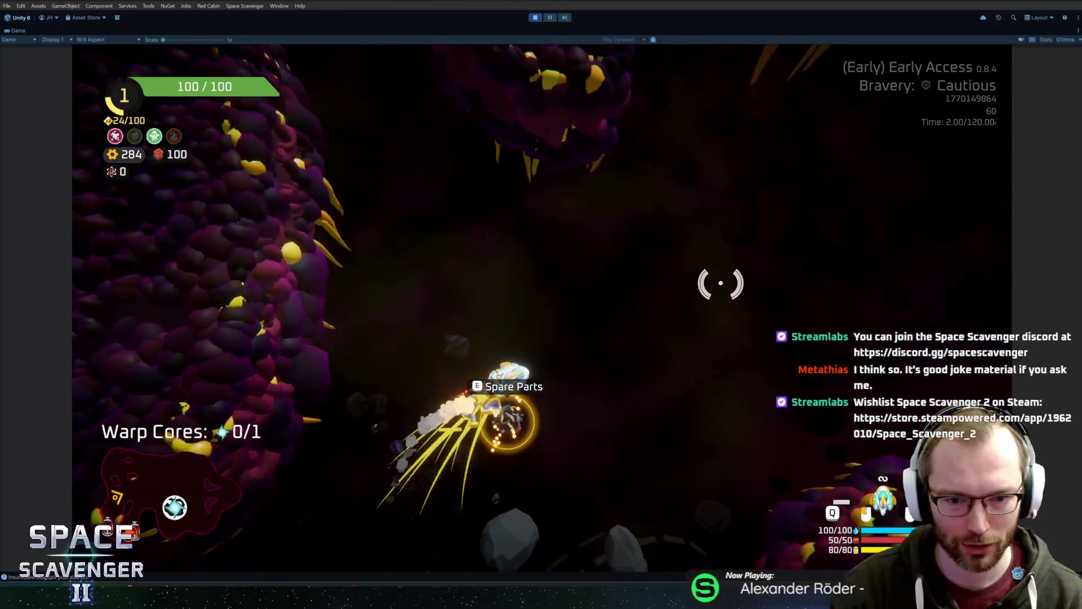
key(e)
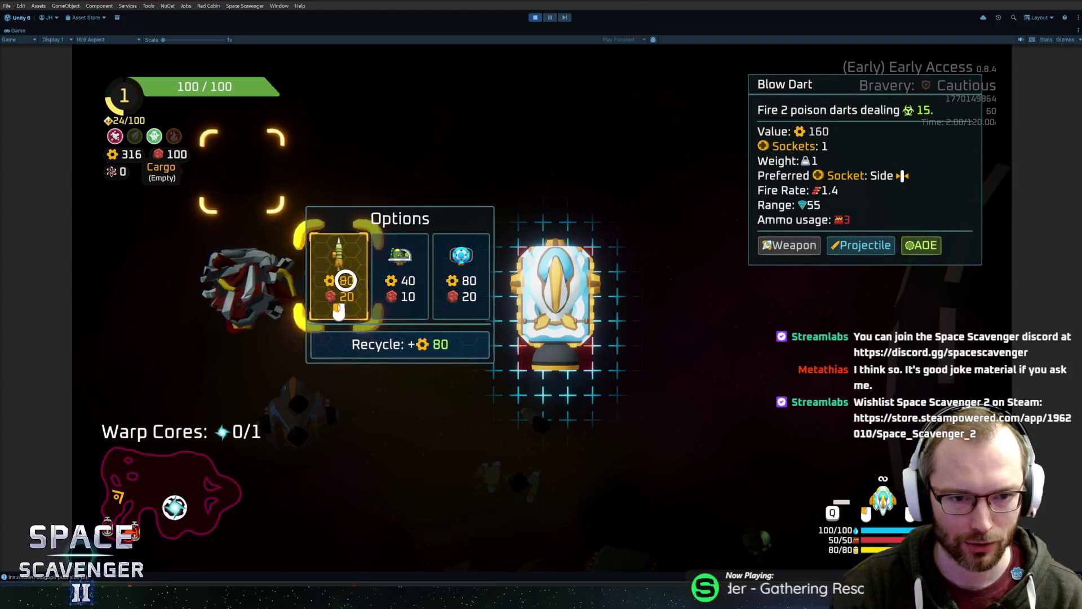
Craft the Blow Dart from spare parts and attach it and the Body module to the ship
click(346, 280)
click(251, 369)
click(559, 309)
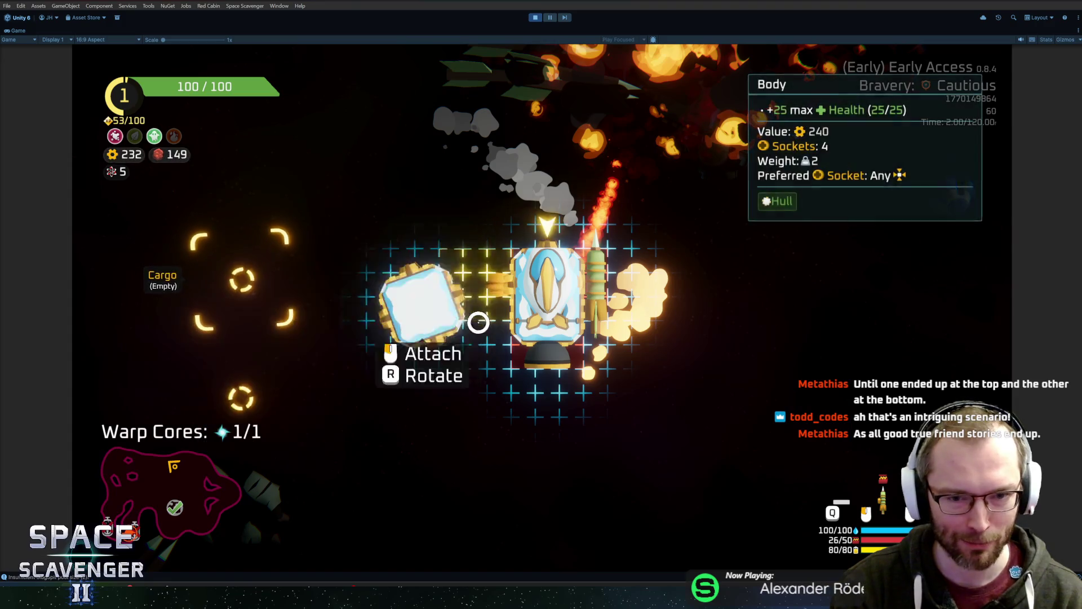
click(474, 317)
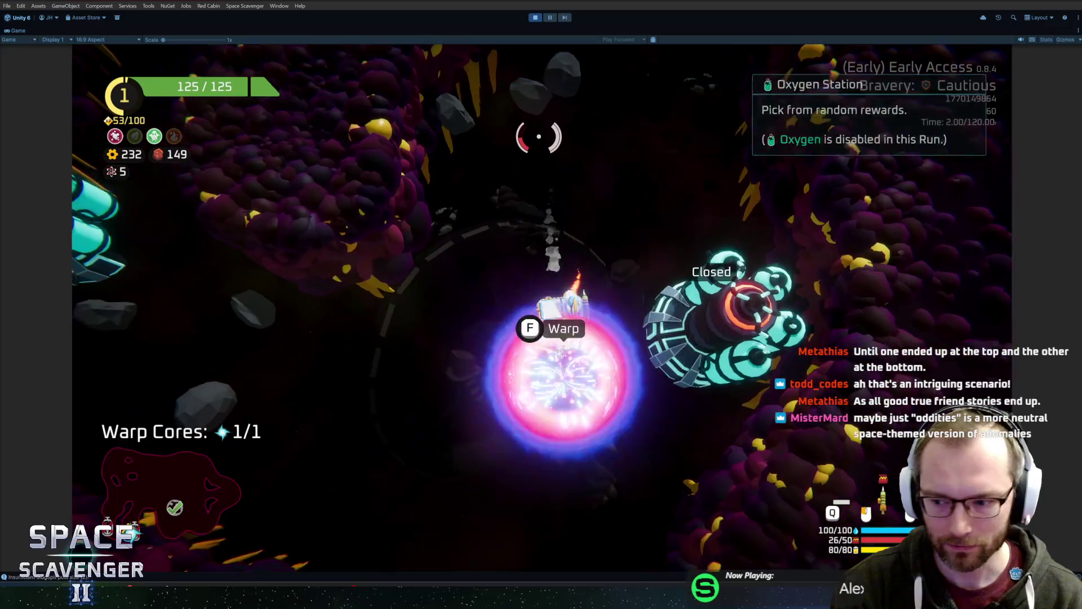
Warp out at the warp gate to reach the sector map
key(f)
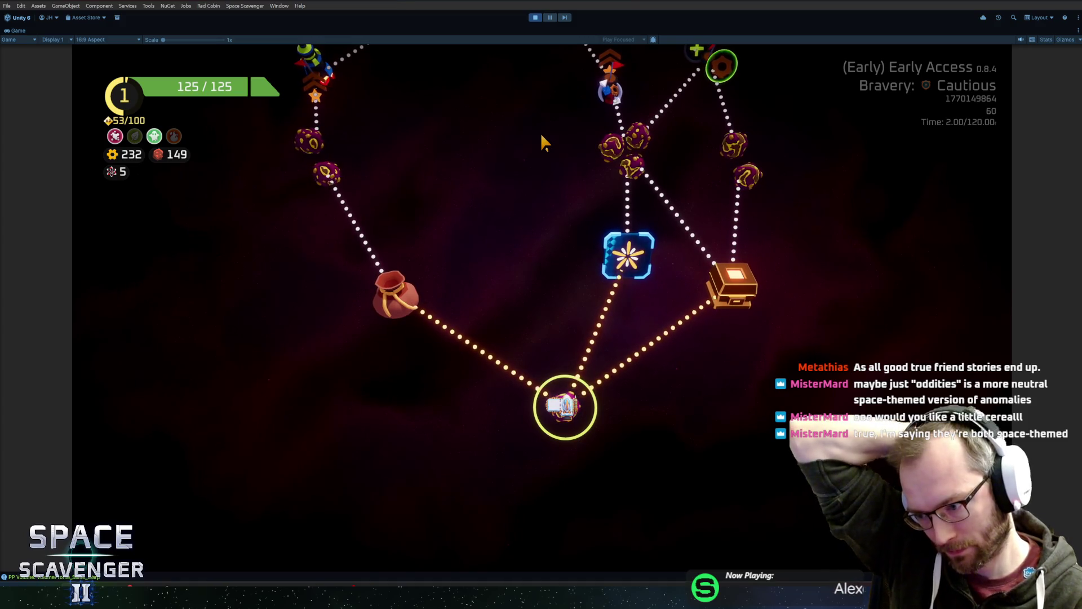
Look over the sector map and travel to the drop-point node offering 275 Scrap or 70 Copper
scroll(492, 204, up, 5)
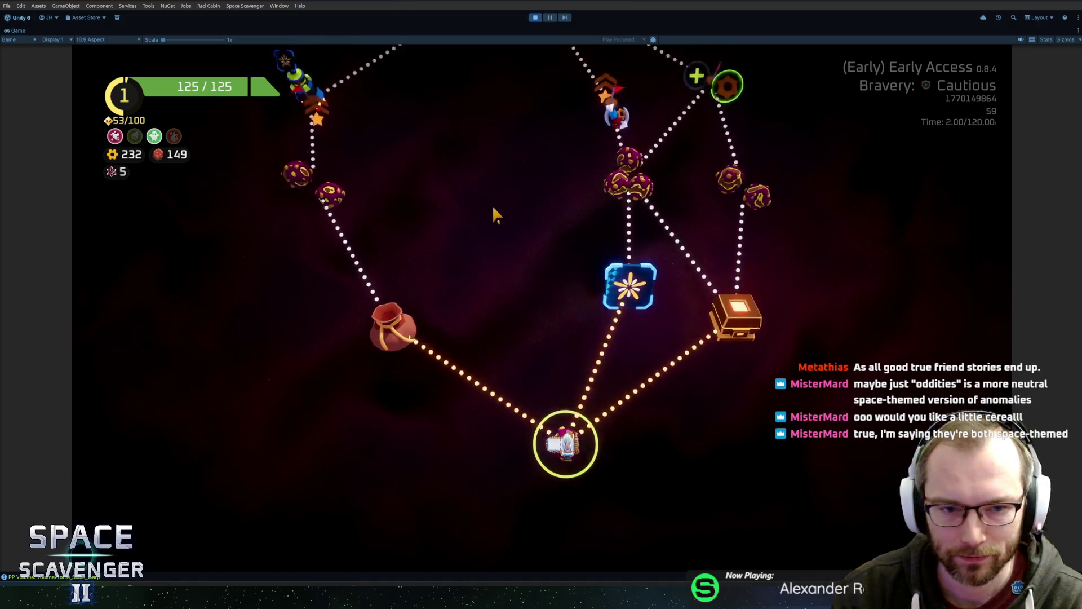
scroll(466, 257, down, 6)
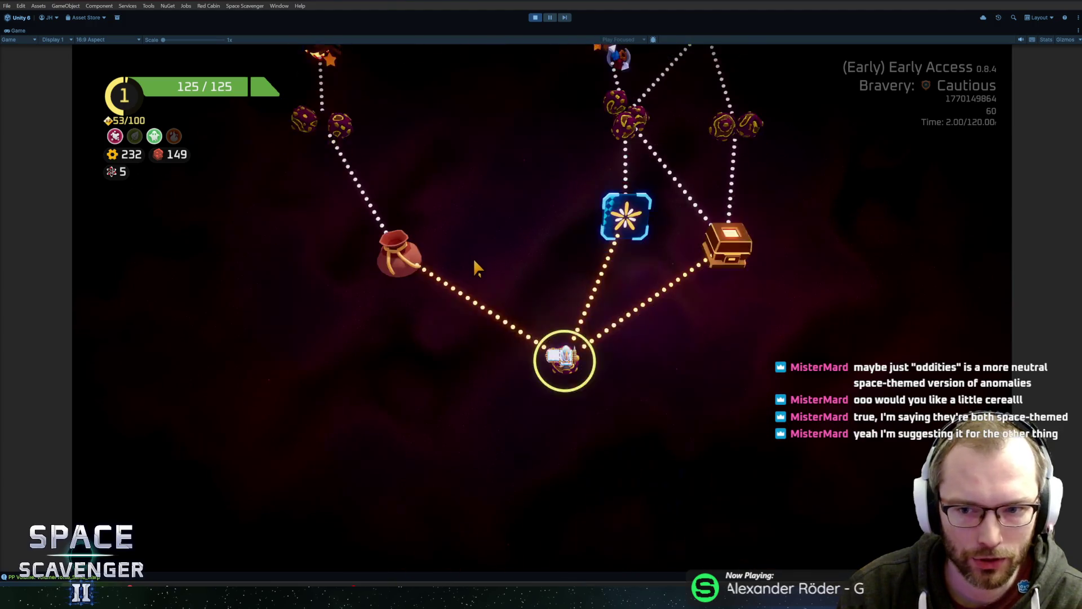
scroll(512, 369, up, 5)
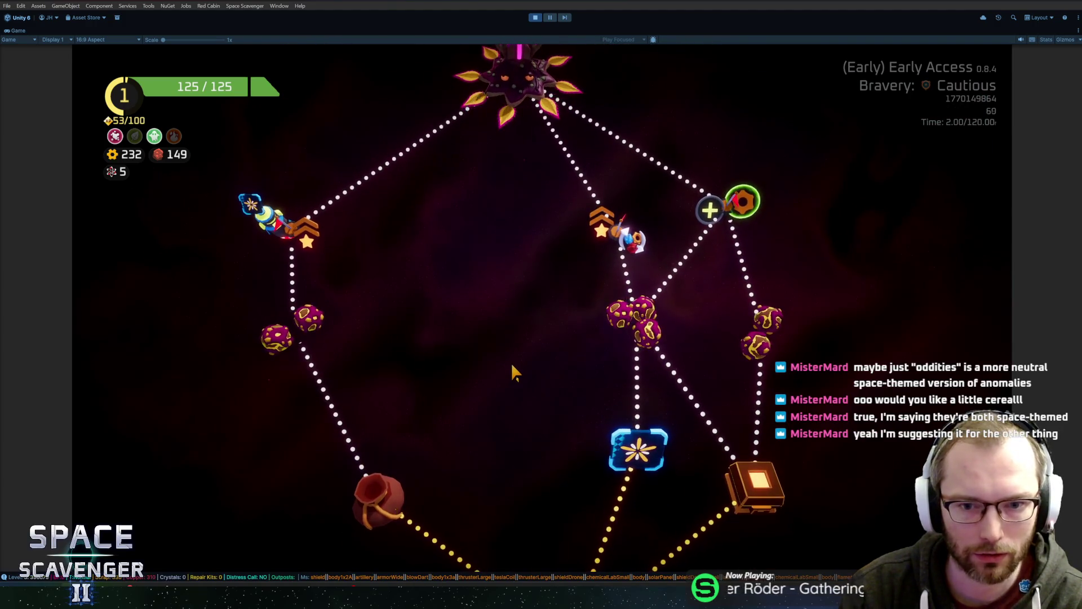
scroll(513, 370, down, 4)
scroll(514, 372, up, 2)
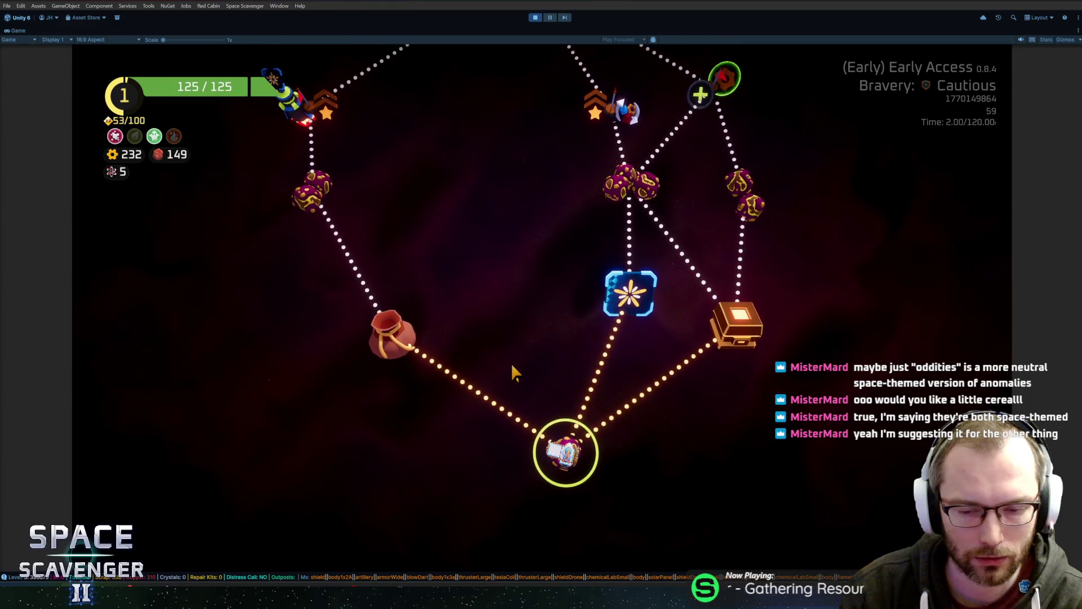
scroll(514, 372, down, 2)
scroll(513, 372, up, 4)
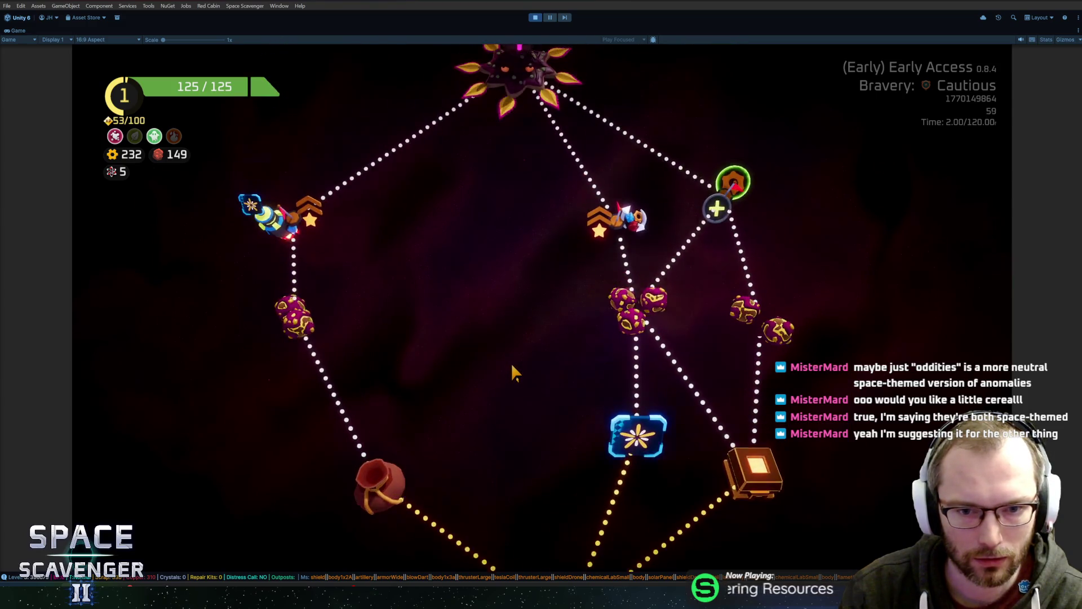
scroll(513, 372, down, 3)
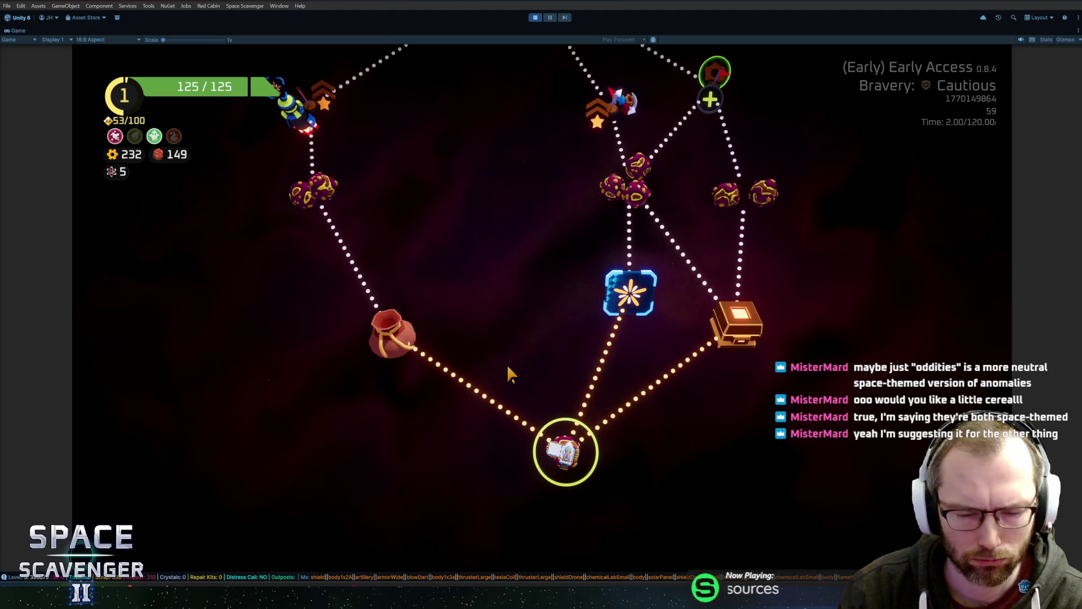
scroll(494, 369, up, 2)
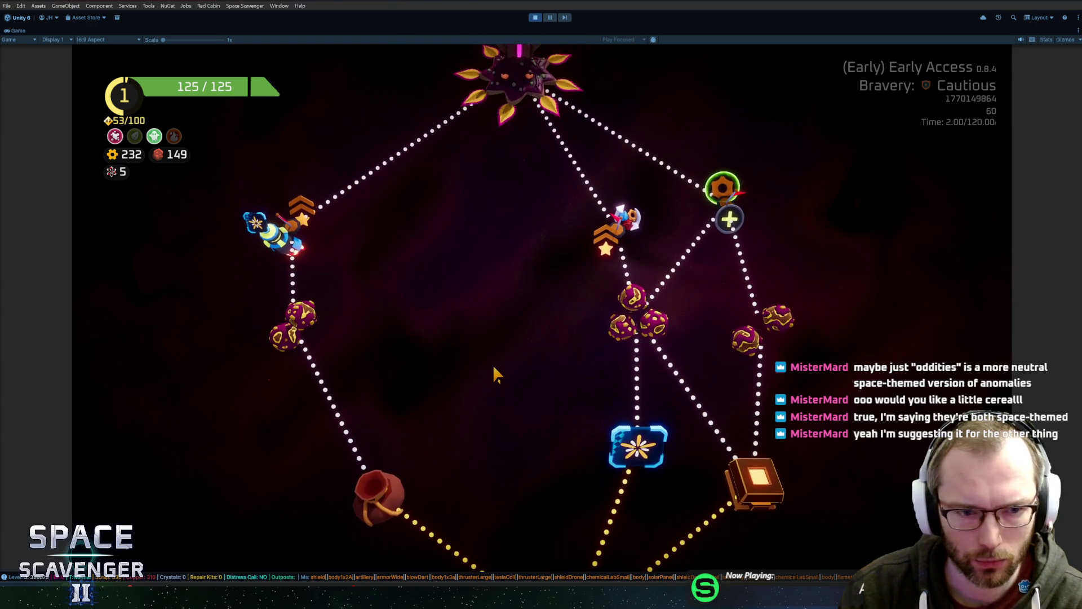
click(403, 423)
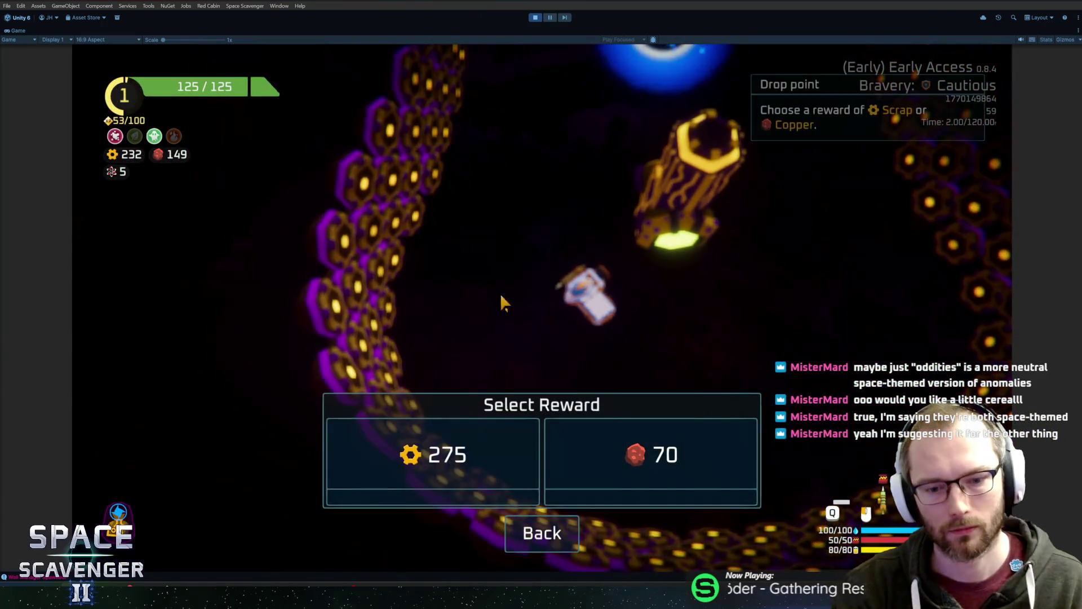
Take the 275 Scrap reward and boost the ship forward into the new sector
click(454, 463)
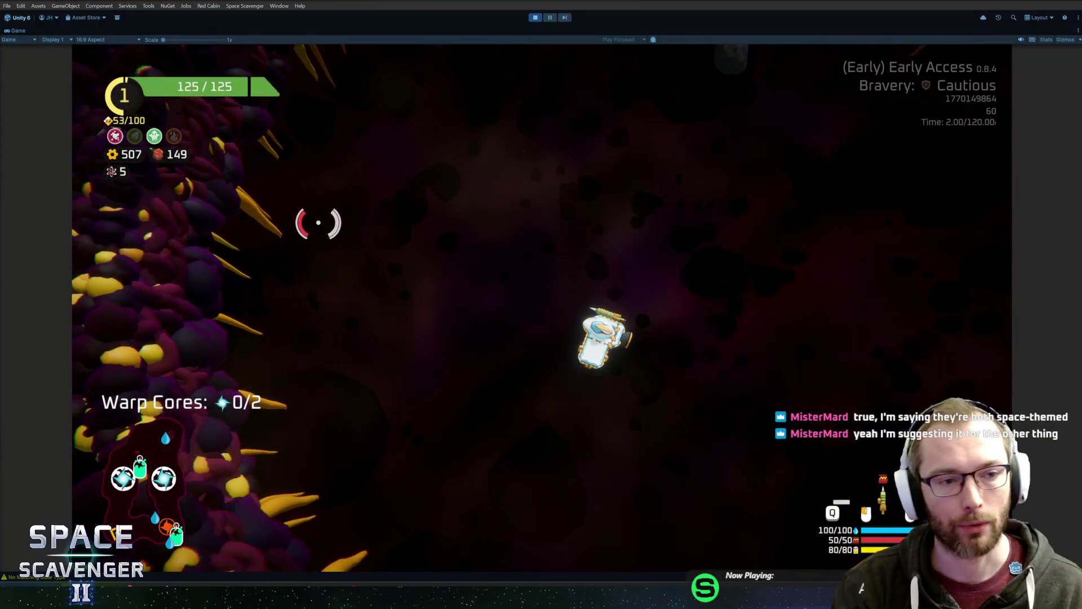
key(w)
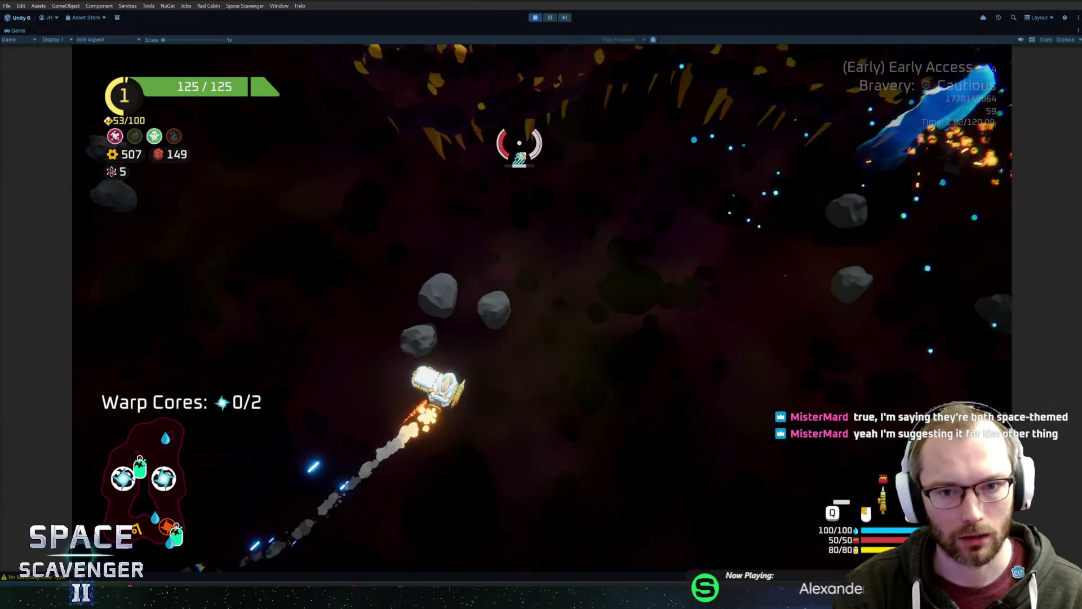